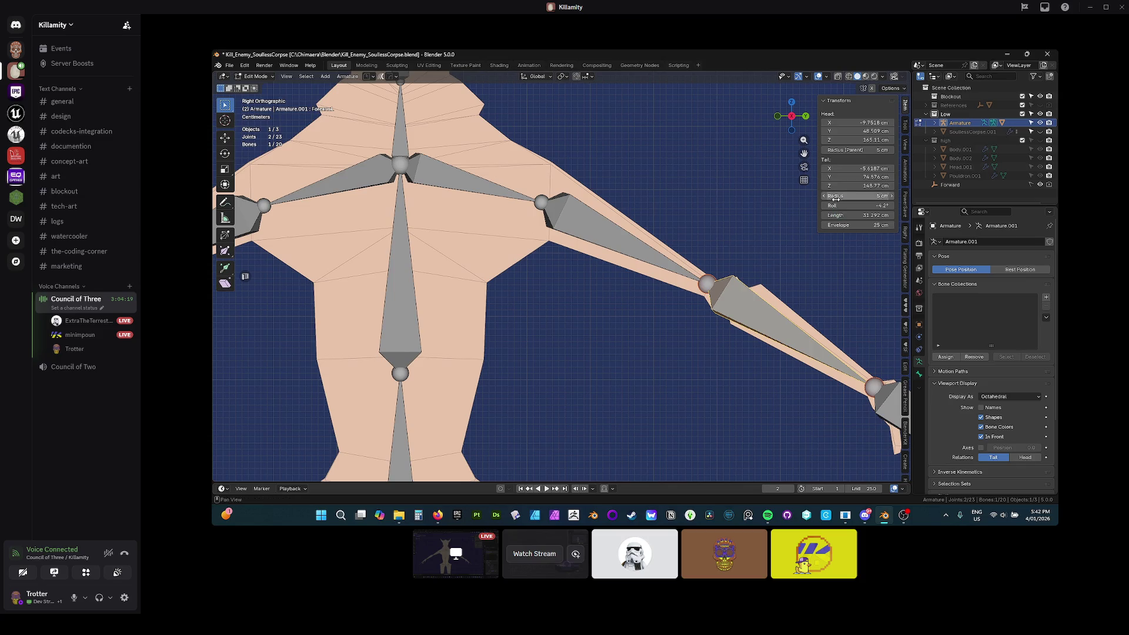
Inspect the UpperArmL, UpperArmR and ForearmR bones with the whole 20-bone rig framed in view
{"action": "left_click", "coordinate": [657, 270]}
{"action": "scroll", "coordinate": [297, 184], "scroll_direction": "down", "scroll_amount": 3}
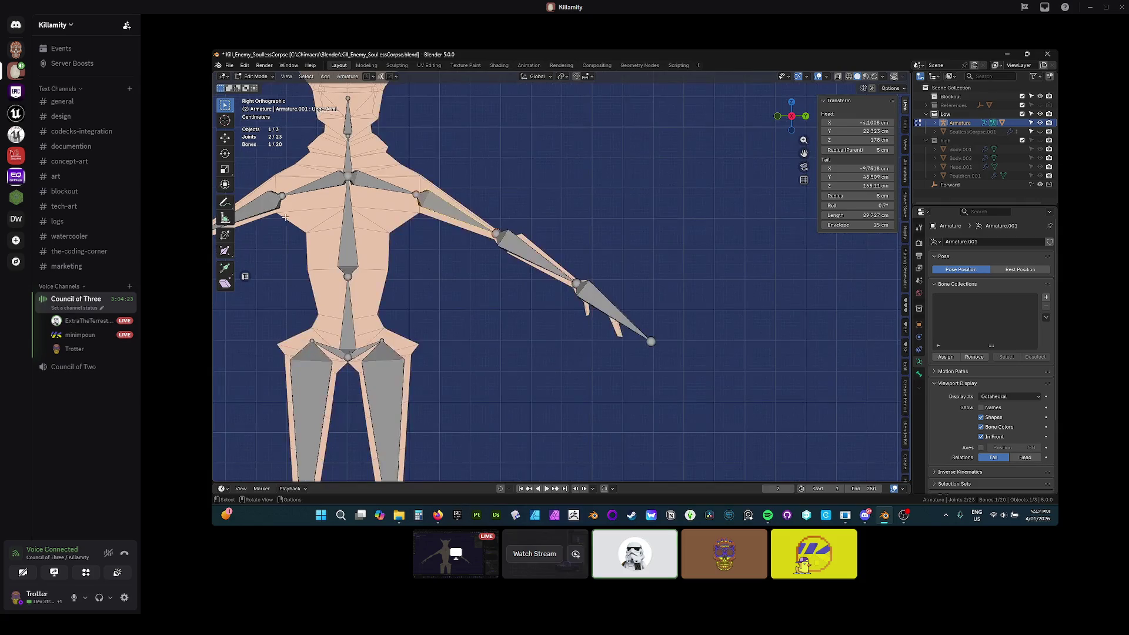
{"action": "left_click_drag", "start_coordinate": [269, 200], "coordinate": [482, 210]}
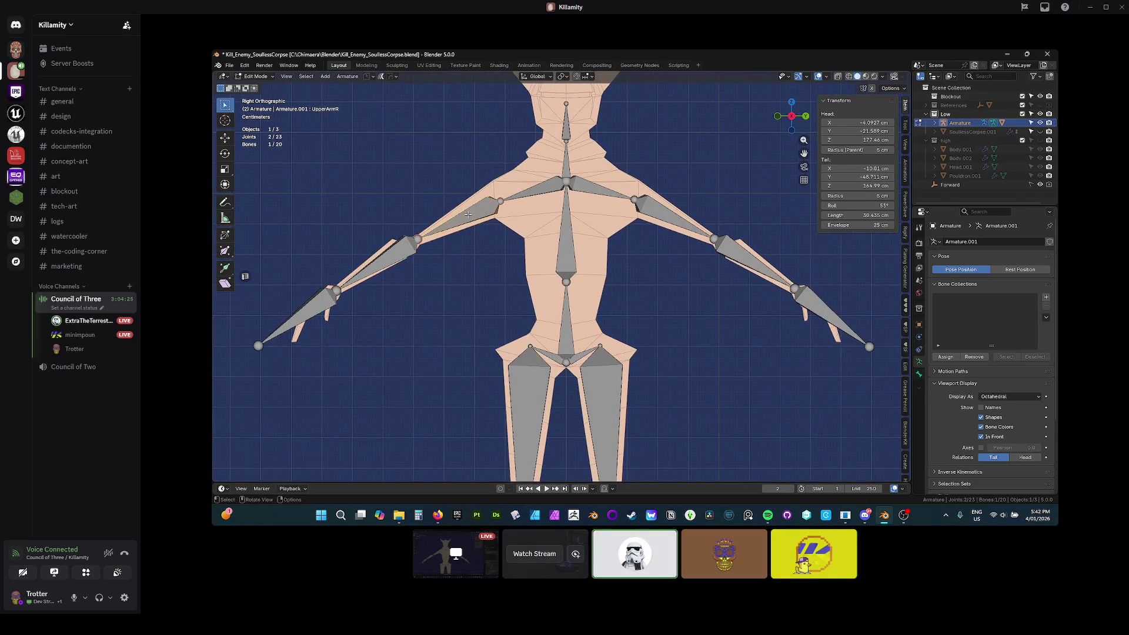
{"action": "left_click", "coordinate": [402, 249]}
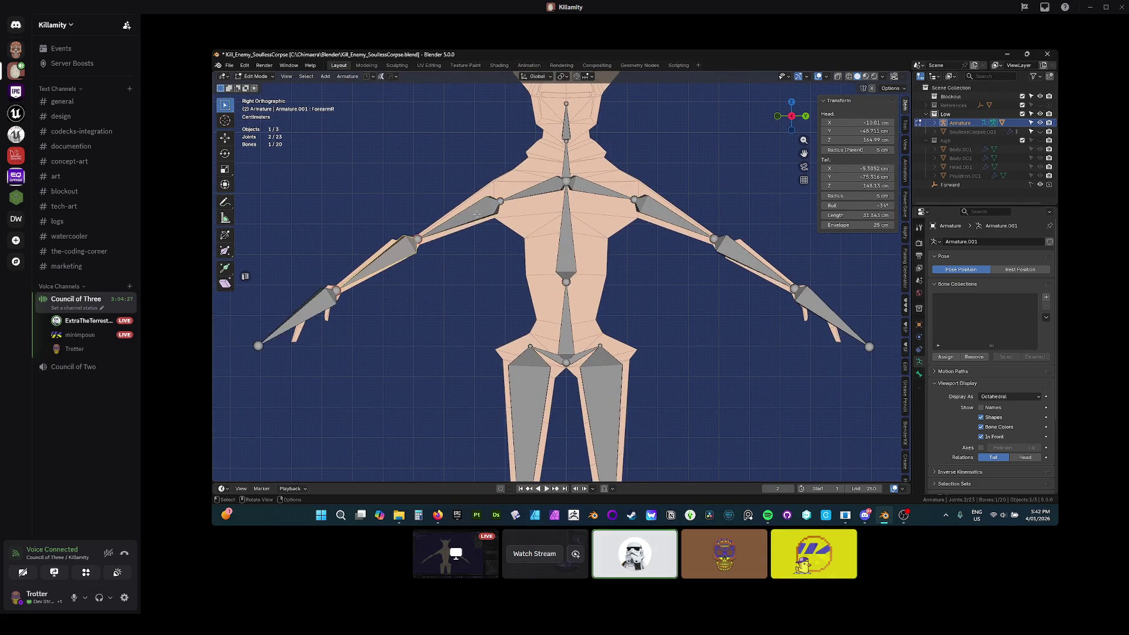
{"action": "left_click", "coordinate": [477, 214]}
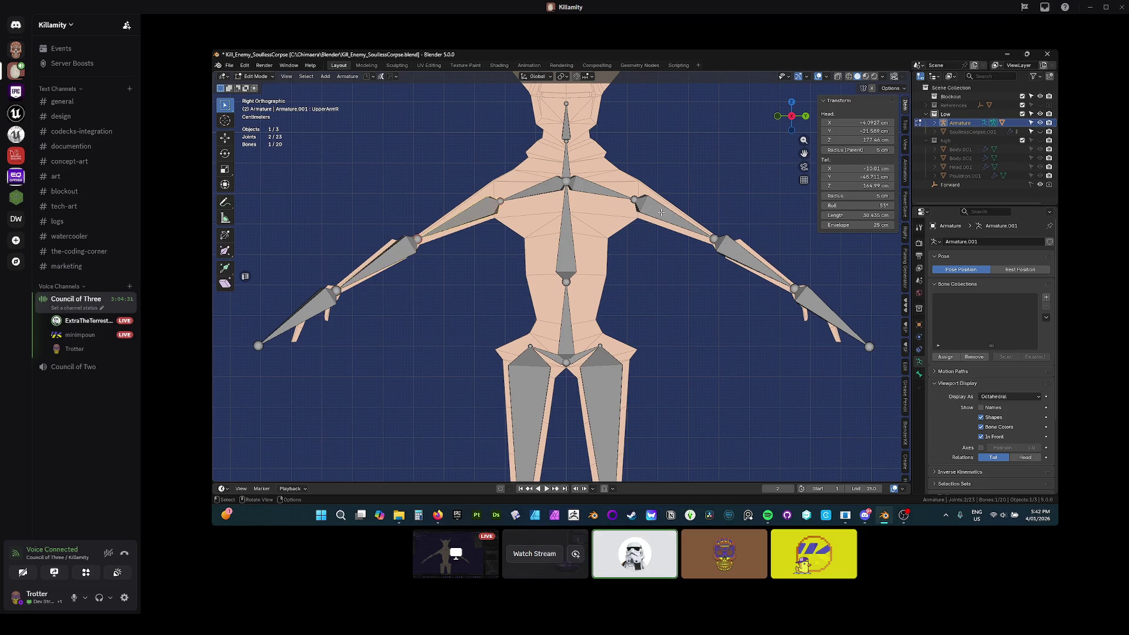
{"action": "left_click", "coordinate": [661, 212]}
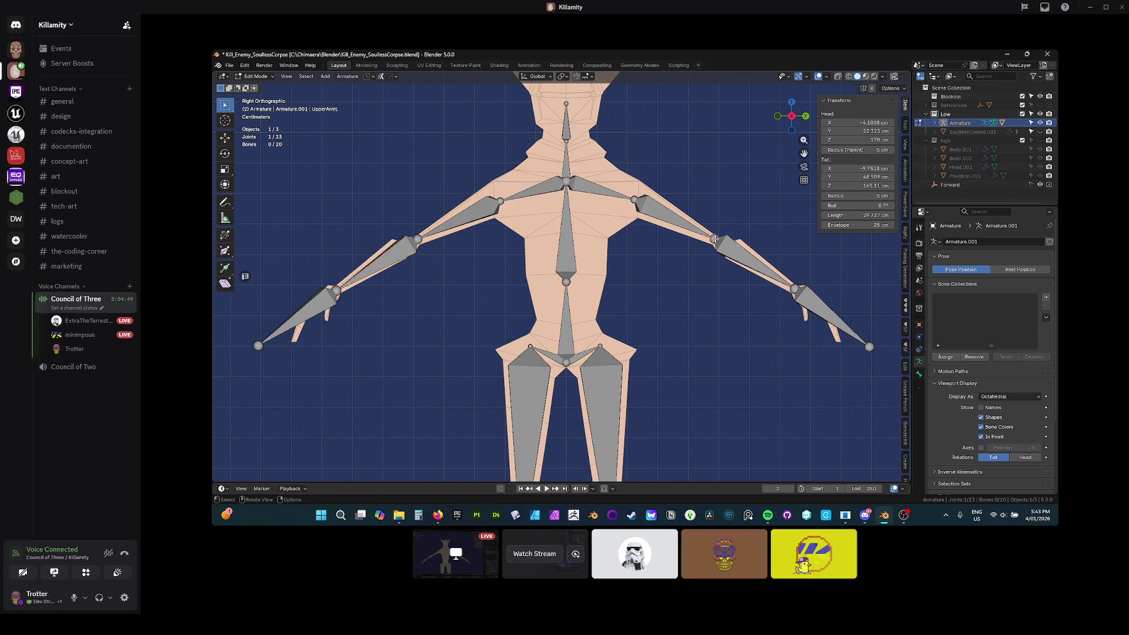
Nudge the left elbow joint between UpperArmL and ForearmL slightly lower
{"action": "scroll", "coordinate": [714, 240], "scroll_direction": "up", "scroll_amount": 4}
{"action": "mouse_move", "coordinate": [714, 239]}
{"action": "left_mouse_down"}
{"action": "mouse_move", "coordinate": [588, 311]}
{"action": "mouse_move", "coordinate": [680, 252]}
{"action": "left_mouse_up"}
{"action": "key", "text": "r"}
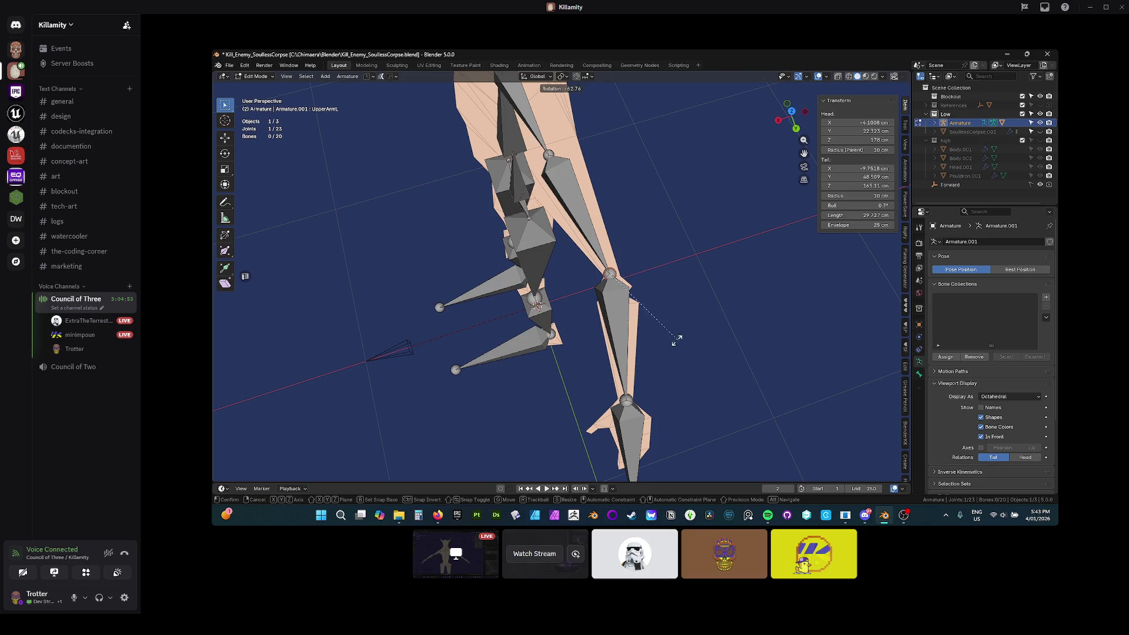
{"action": "right_click", "coordinate": [677, 340]}
{"action": "left_click_drag", "start_coordinate": [676, 340], "coordinate": [604, 275]}
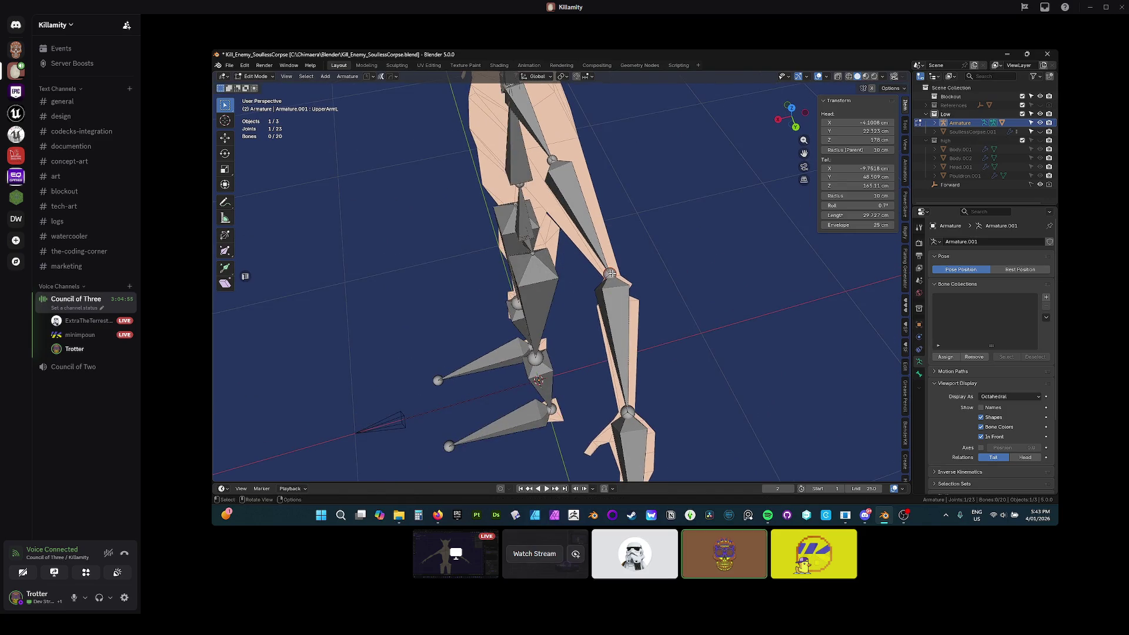
{"action": "key", "text": "g"}
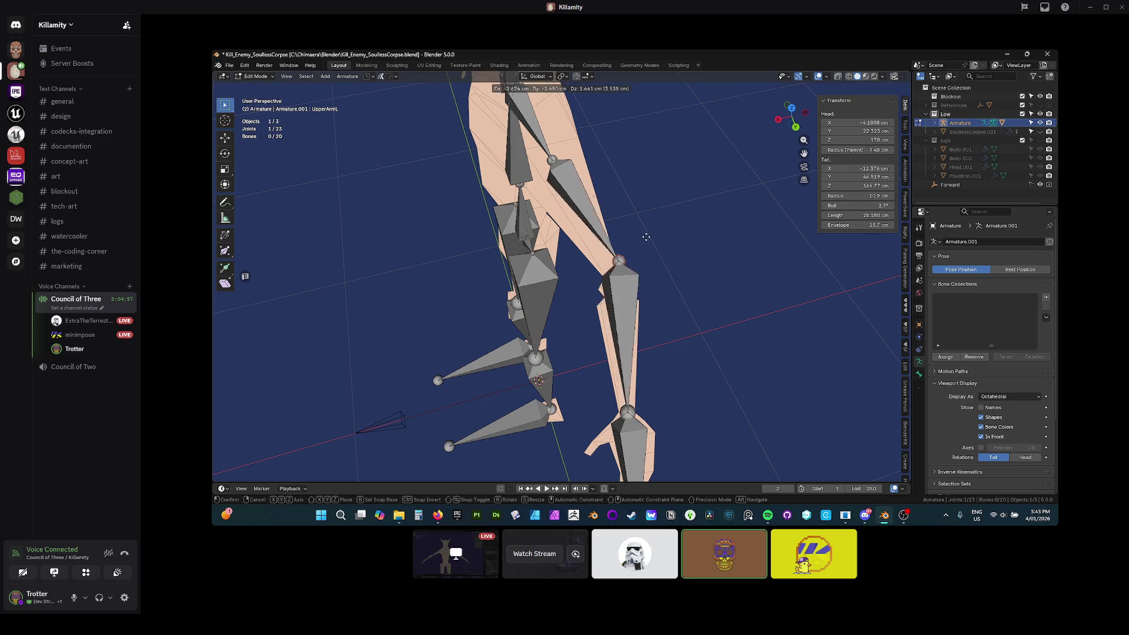
{"action": "left_click", "coordinate": [635, 268]}
Move the elbow joint down again from the side view, then select the left forearm joint
{"action": "scroll", "coordinate": [633, 270], "scroll_direction": "up", "scroll_amount": 4}
{"action": "left_click_drag", "start_coordinate": [634, 271], "coordinate": [753, 212]}
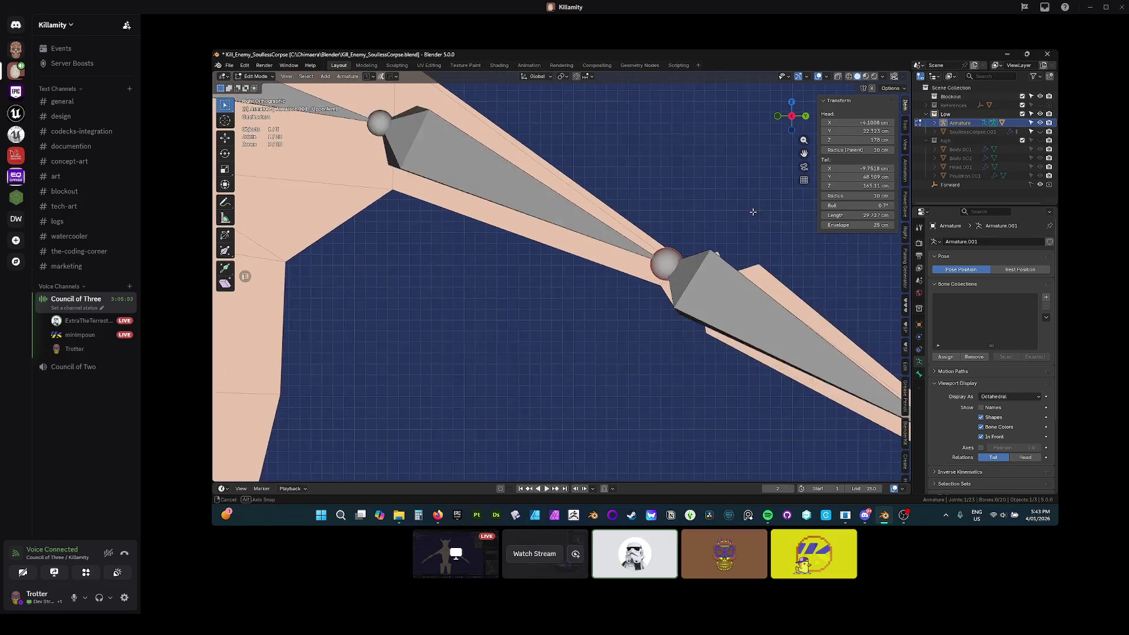
{"action": "scroll", "coordinate": [705, 241], "scroll_direction": "up", "scroll_amount": 4}
{"action": "key", "text": "g"}
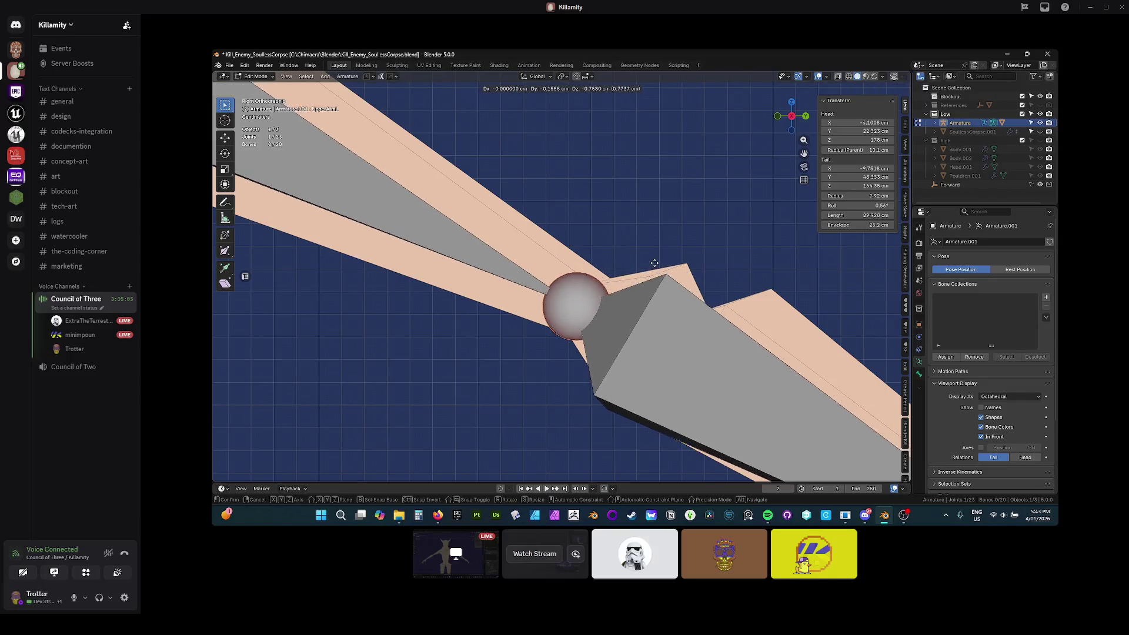
{"action": "left_click", "coordinate": [652, 255]}
{"action": "left_click_drag", "start_coordinate": [673, 252], "coordinate": [705, 254]}
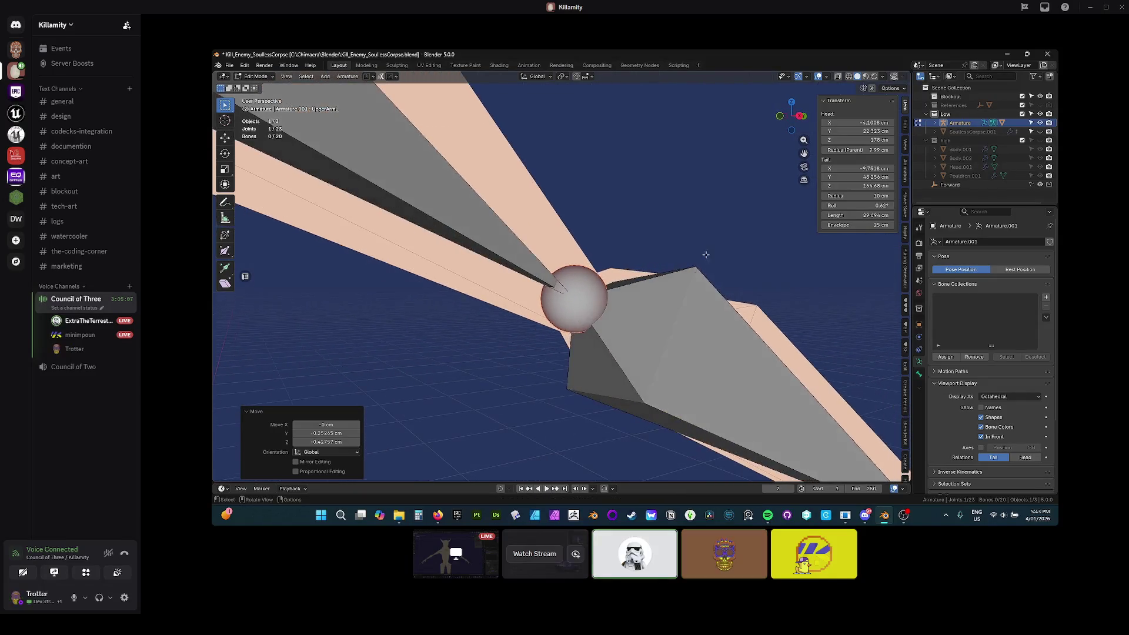
{"action": "scroll", "coordinate": [694, 272], "scroll_direction": "down", "scroll_amount": 3}
{"action": "left_click", "coordinate": [804, 266]}
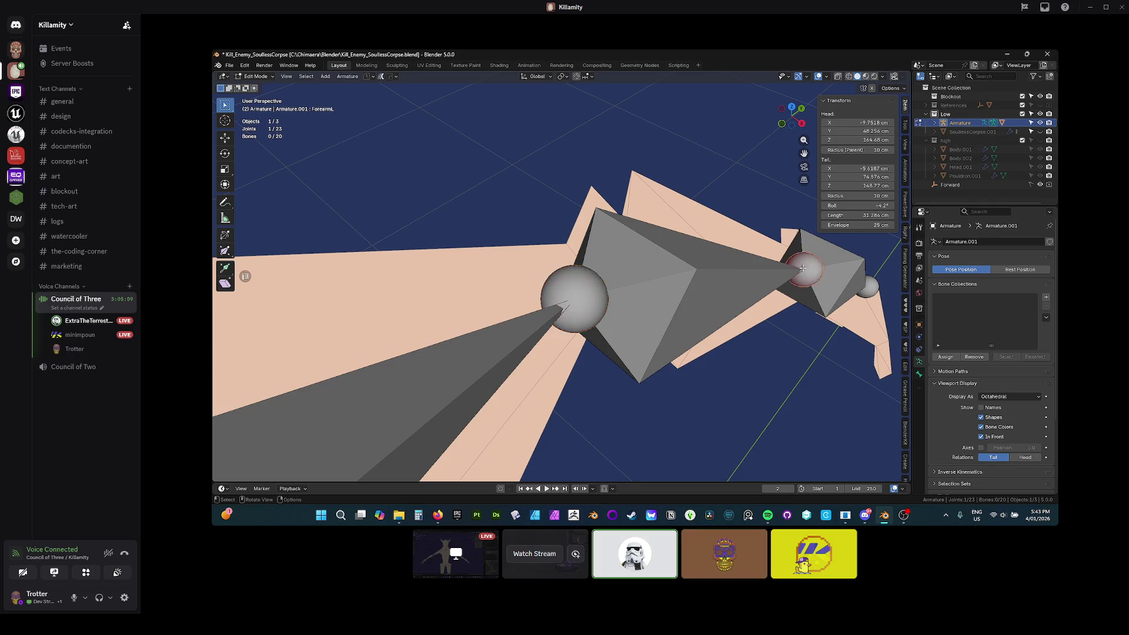
Rotate the ForearmL bone -12.1° so it points along the forearm
{"action": "left_click_drag", "start_coordinate": [804, 266], "coordinate": [840, 268]}
{"action": "key", "text": "KP_Decimal"}
{"action": "left_click", "coordinate": [651, 247]}
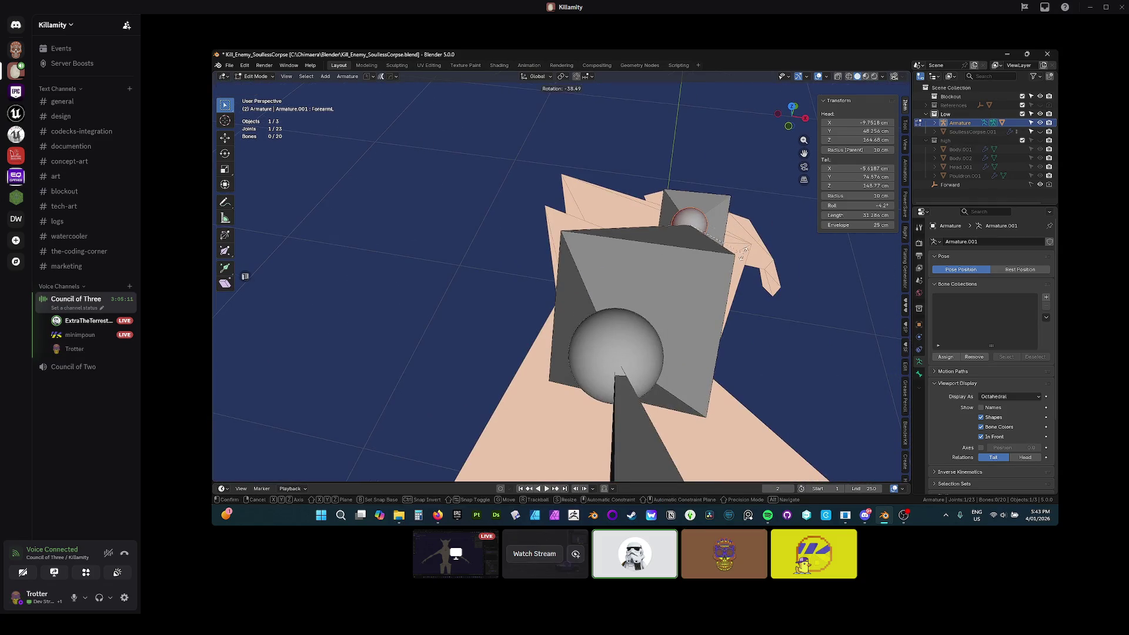
{"action": "key", "text": "e"}
{"action": "key", "text": "Escape"}
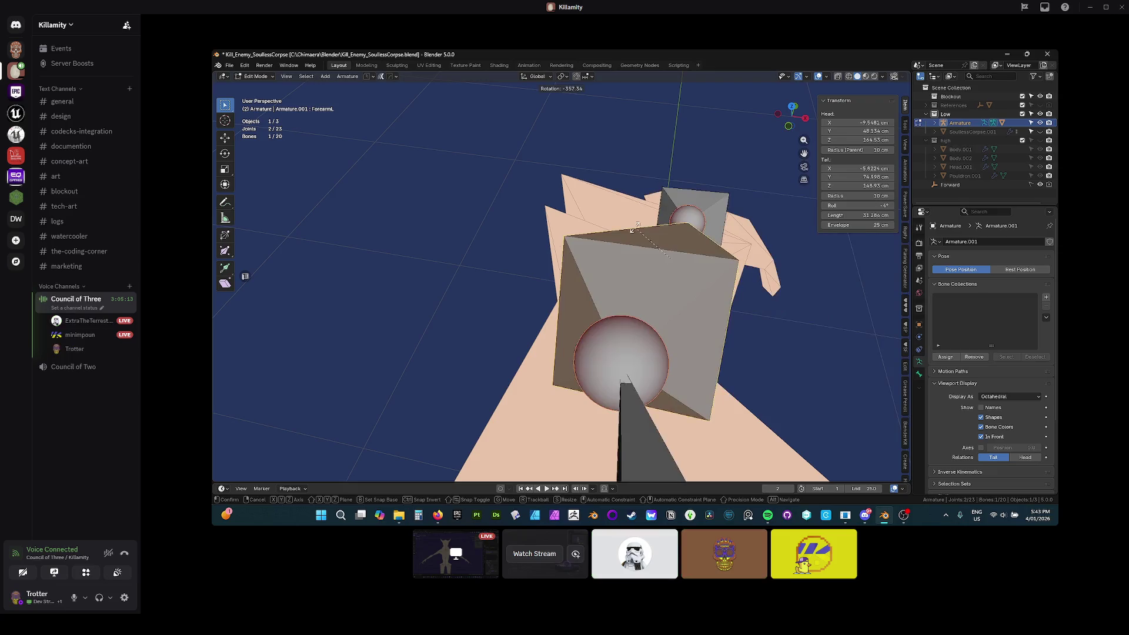
{"action": "left_click_drag", "start_coordinate": [663, 199], "coordinate": [666, 195]}
{"action": "key", "text": "r"}
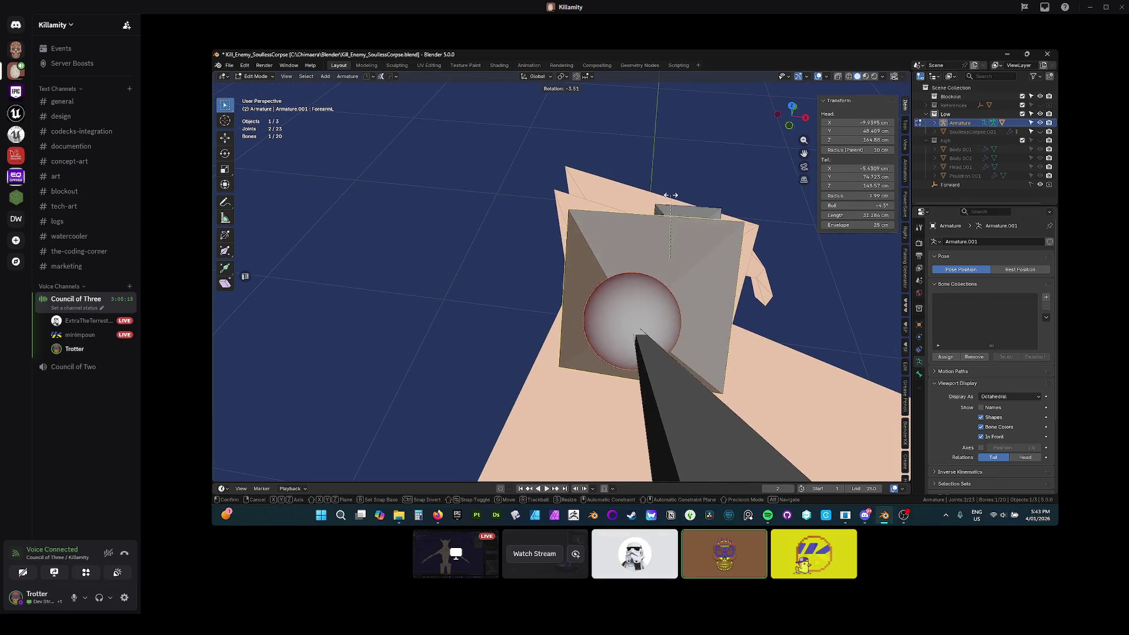
{"action": "left_click", "coordinate": [676, 204]}
{"action": "left_click_drag", "start_coordinate": [676, 205], "coordinate": [683, 210]}
Rotate the ForearmL bone again, constrained to the Y axis, to refine its alignment
{"action": "key", "text": "r"}
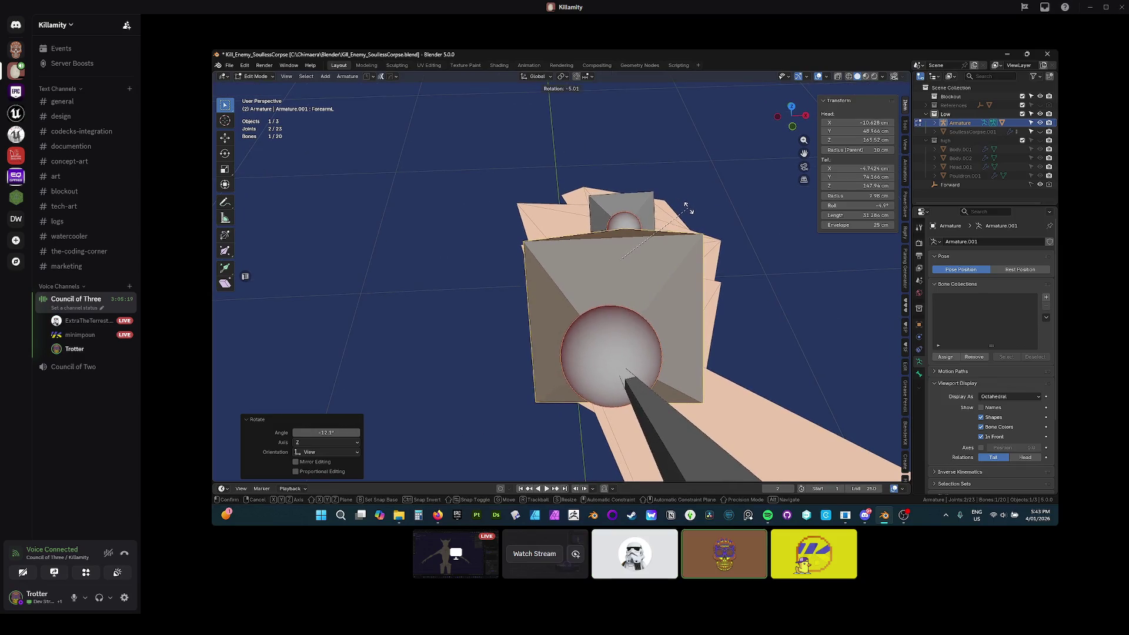
{"action": "key", "text": "x"}
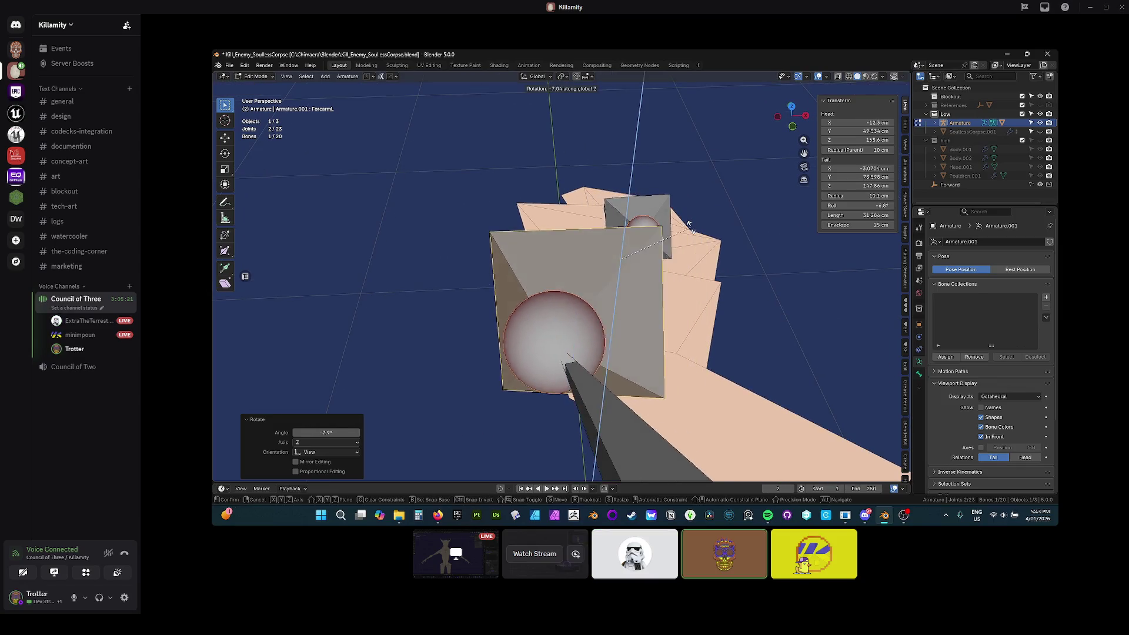
{"action": "key", "text": "y"}
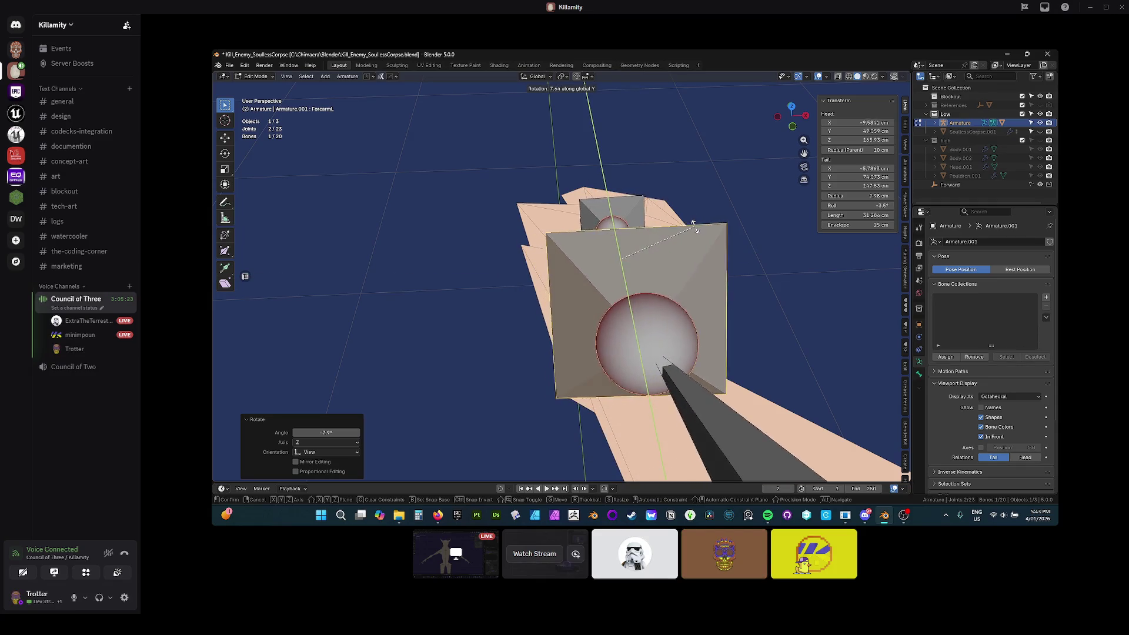
{"action": "left_click", "coordinate": [634, 247]}
{"action": "left_click_drag", "start_coordinate": [632, 265], "coordinate": [632, 263]}
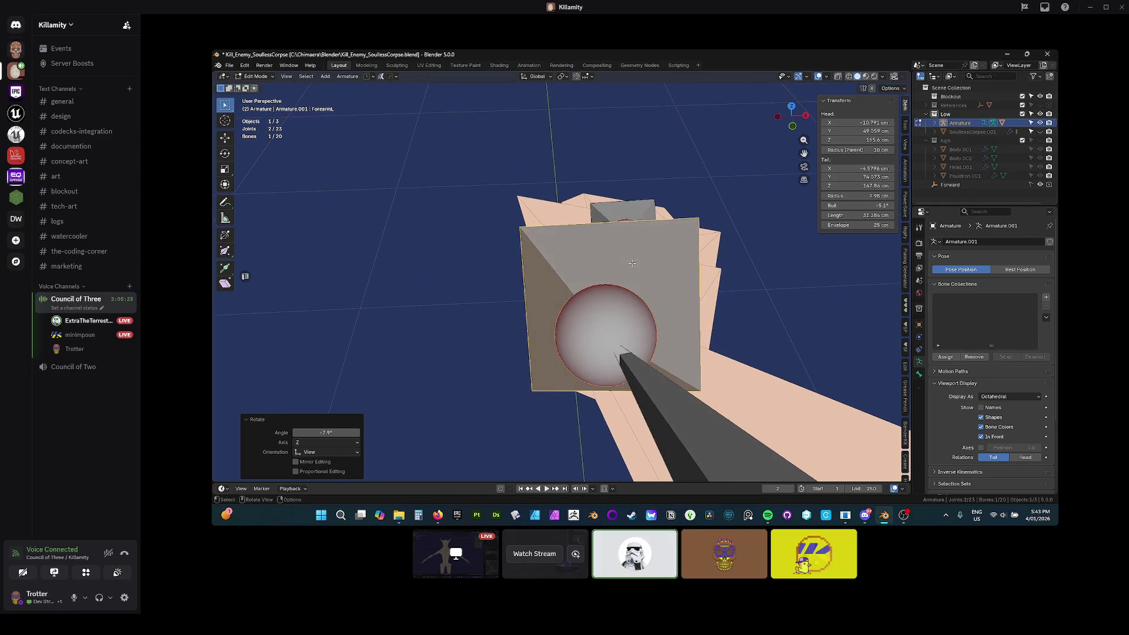
{"action": "scroll", "coordinate": [613, 265], "scroll_direction": "down", "scroll_amount": 3}
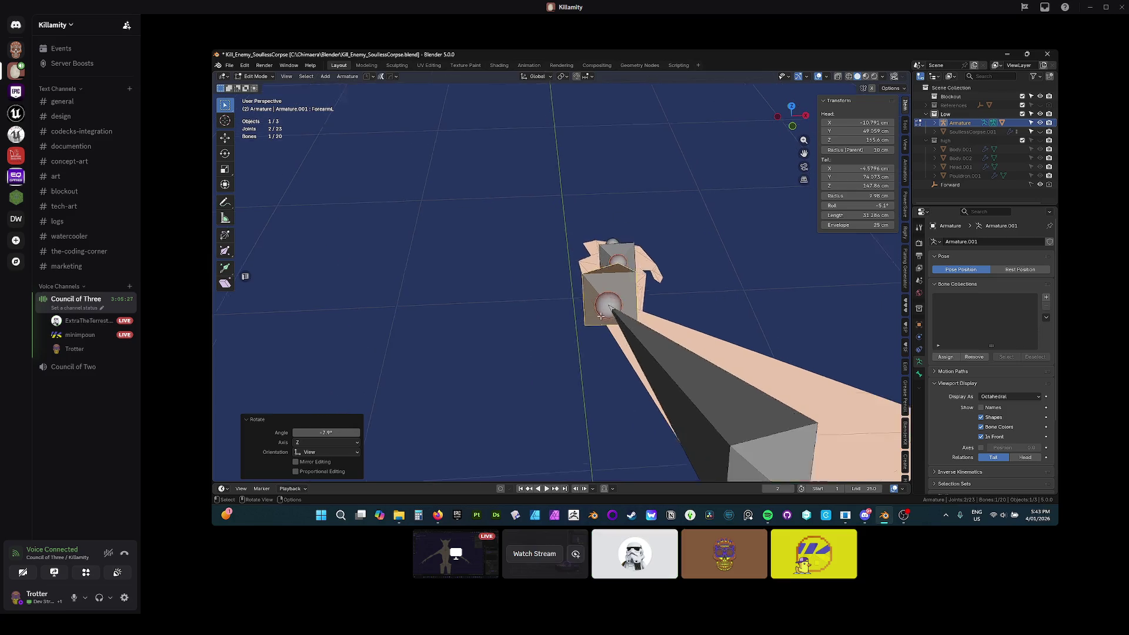
{"action": "scroll", "coordinate": [639, 236], "scroll_direction": "up", "scroll_amount": 3}
{"action": "mouse_move", "coordinate": [640, 236]}
{"action": "left_mouse_down"}
{"action": "mouse_move", "coordinate": [647, 219]}
{"action": "mouse_move", "coordinate": [659, 244]}
{"action": "left_mouse_up"}
{"action": "key", "text": "r"}
{"action": "key", "text": "Escape"}
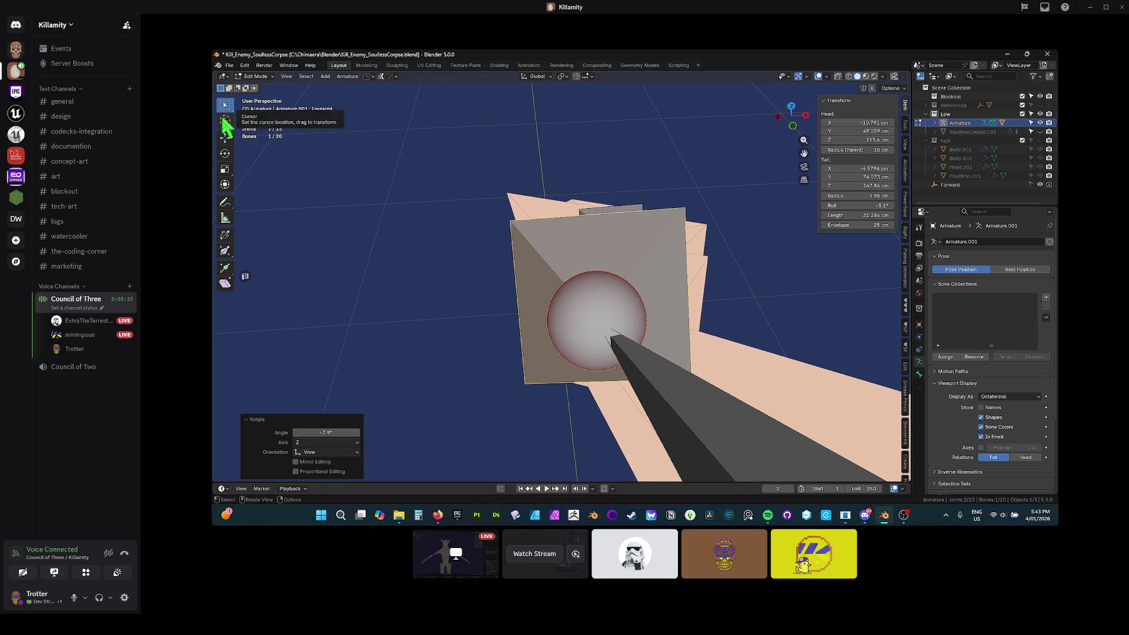
{"action": "left_click", "coordinate": [563, 77]}
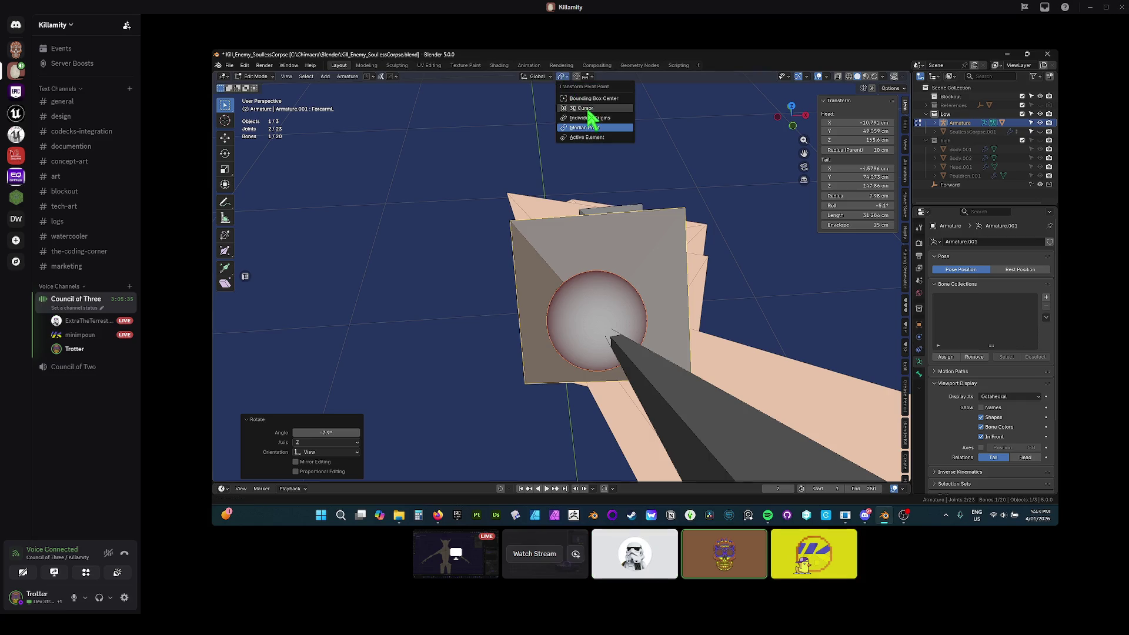
Set the pivot point to the 3D cursor and rotate the forearm bone around it
{"action": "left_click", "coordinate": [588, 109]}
{"action": "left_click", "coordinate": [224, 120]}
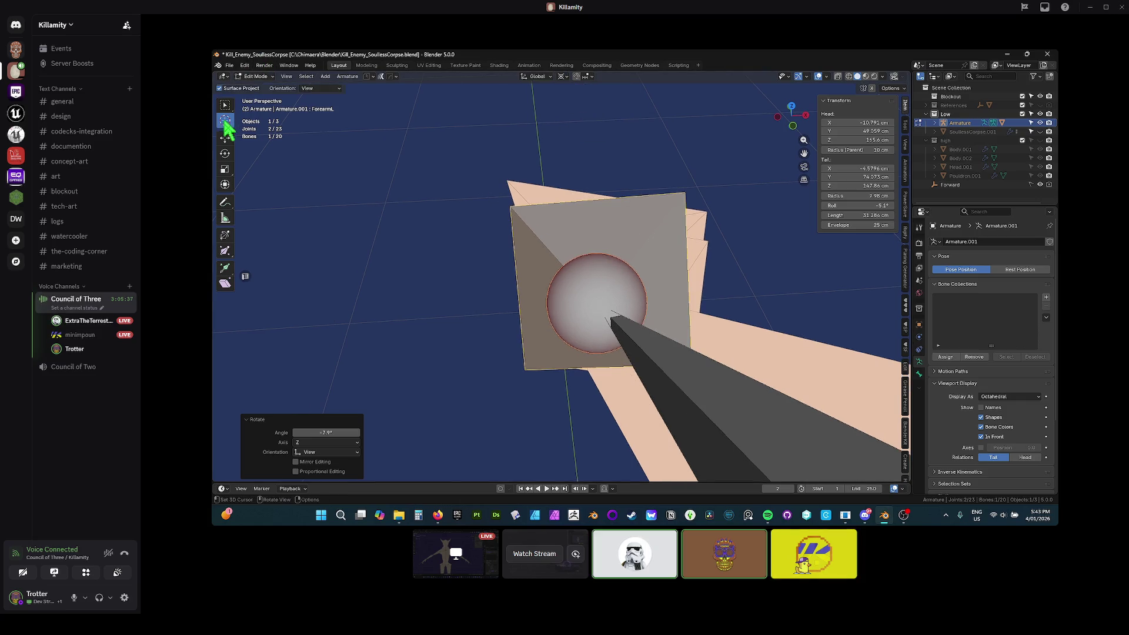
{"action": "key", "text": "r"}
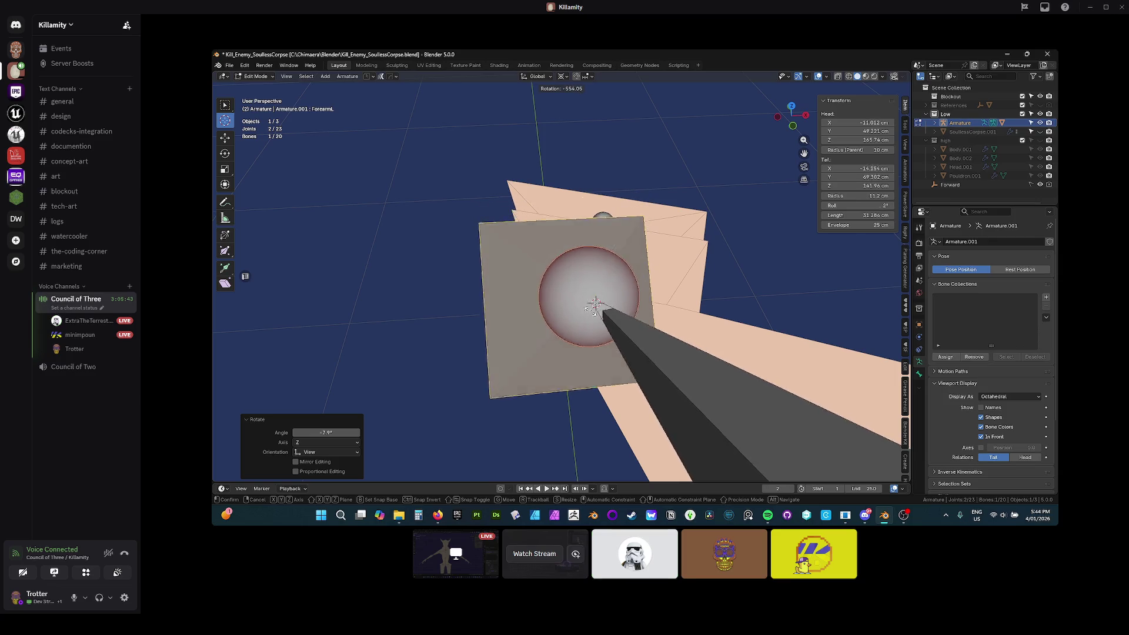
{"action": "left_click", "coordinate": [596, 305]}
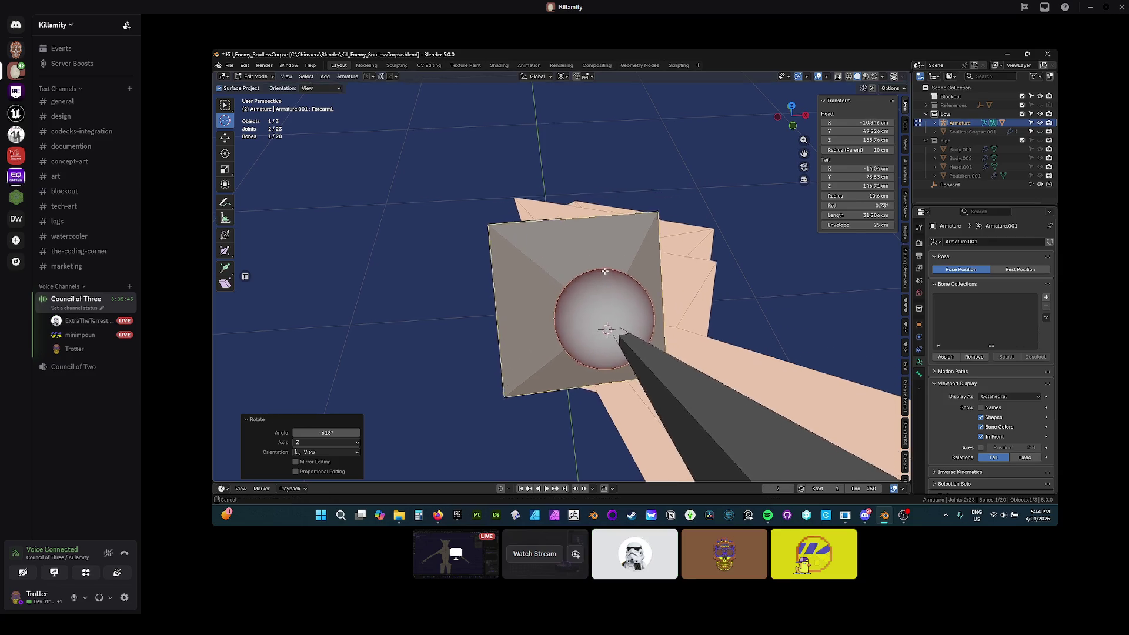
Move the ForearmL joint about -0.27 cm along Y to fit the arm mesh
{"action": "mouse_move", "coordinate": [585, 288]}
{"action": "left_mouse_down"}
{"action": "mouse_move", "coordinate": [600, 273]}
{"action": "mouse_move", "coordinate": [627, 292]}
{"action": "left_mouse_up"}
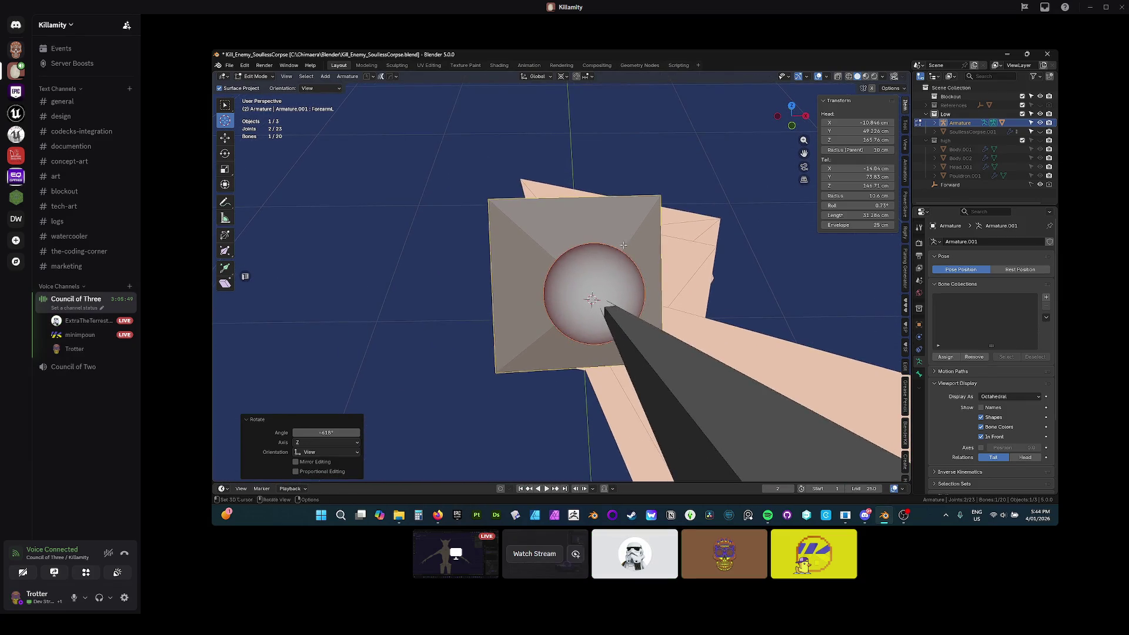
{"action": "key", "text": "g"}
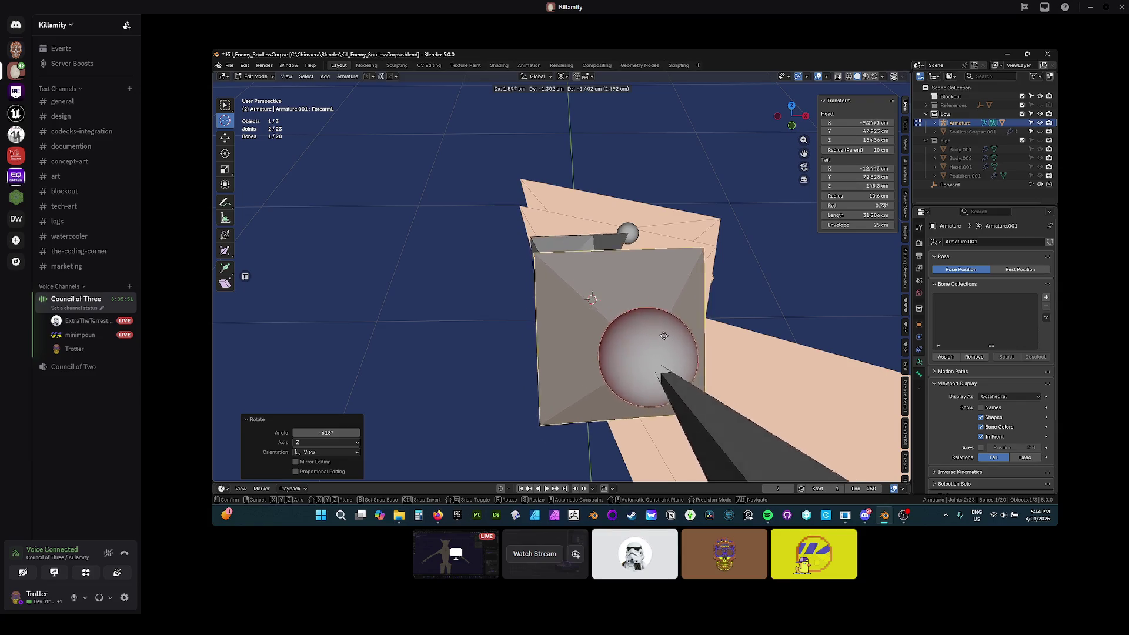
{"action": "left_click", "coordinate": [663, 336]}
{"action": "key", "text": "ctrl+z"}
{"action": "key", "text": "g"}
{"action": "left_click", "coordinate": [718, 272]}
{"action": "key", "text": "r"}
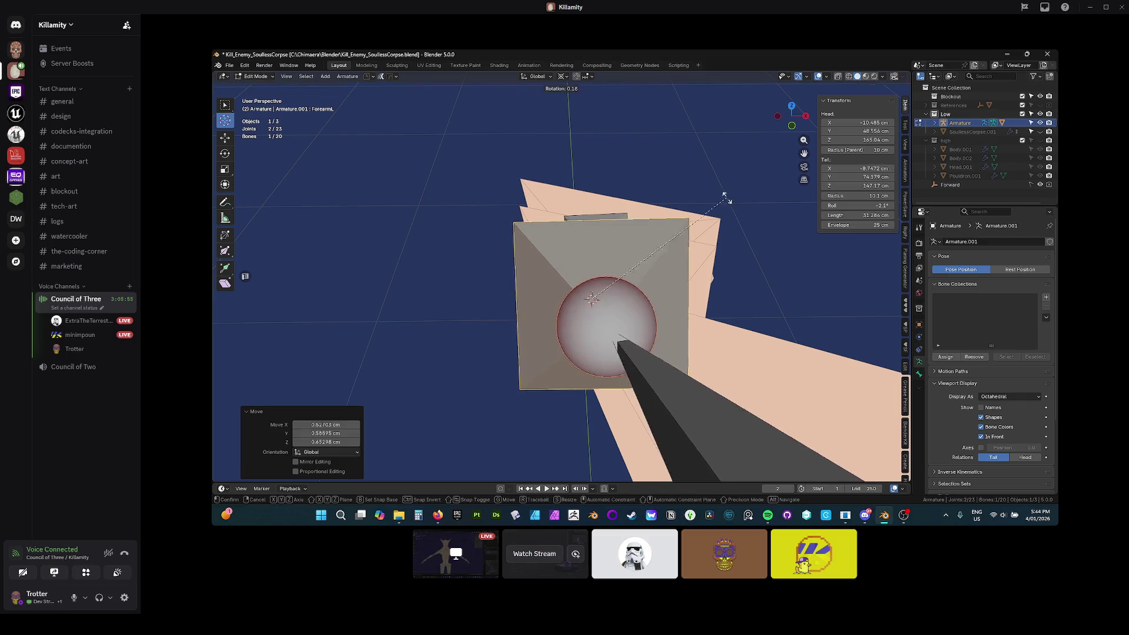
{"action": "right_click", "coordinate": [707, 276]}
{"action": "key", "text": "ctrl+z"}
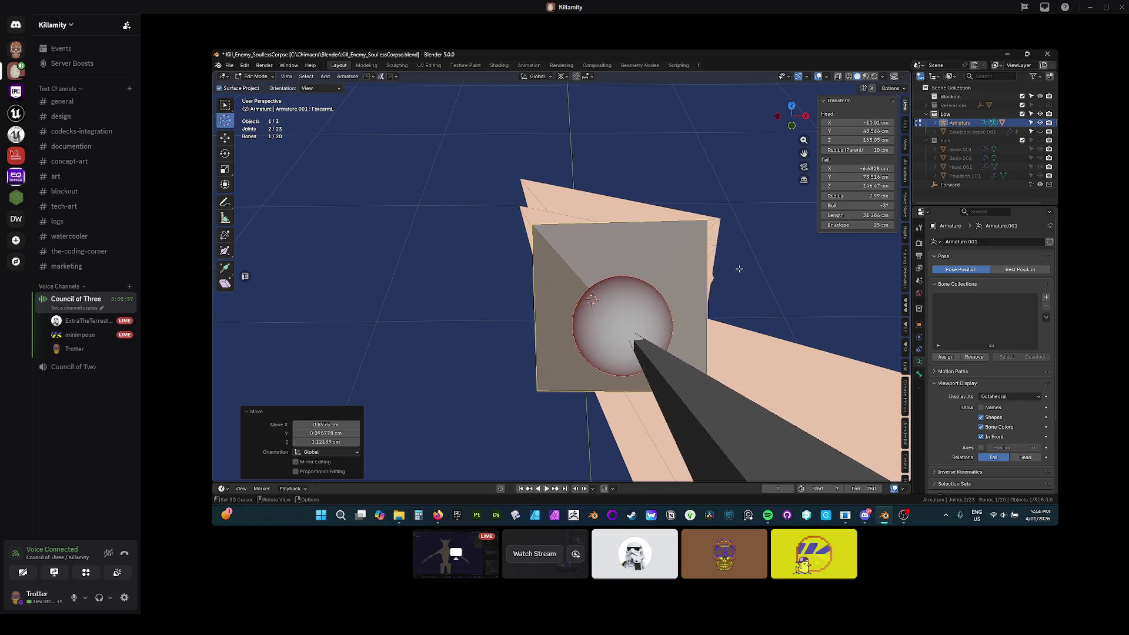
{"action": "left_click_drag", "start_coordinate": [689, 233], "coordinate": [610, 215]}
{"action": "mouse_move", "coordinate": [816, 370]}
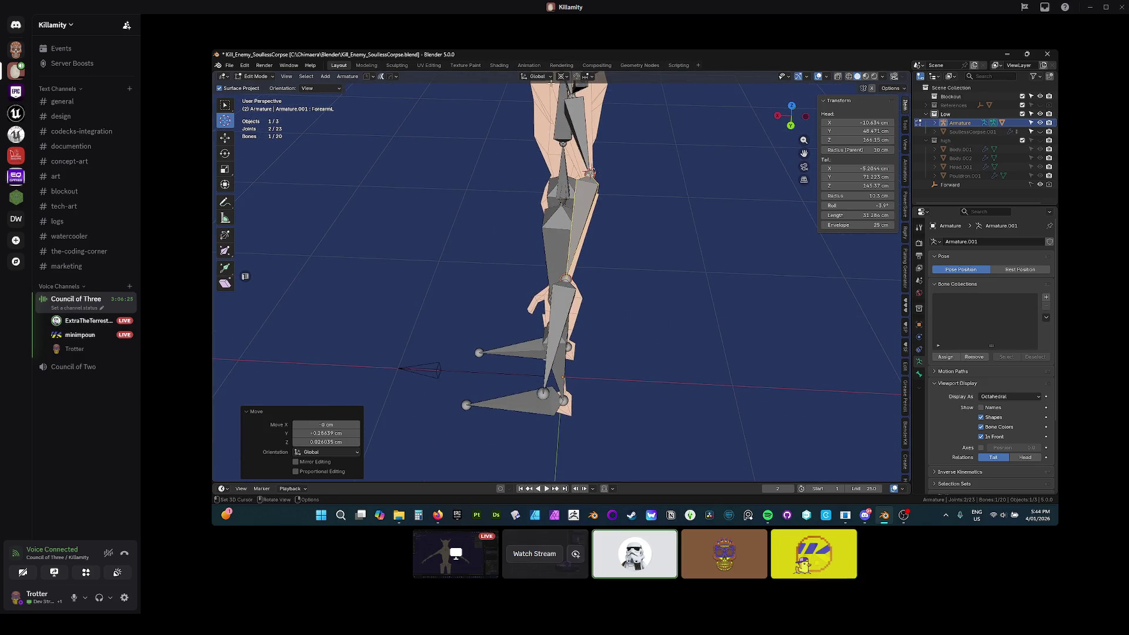
Look at the Unreal Engine Zone08 level, then return to the Blender stream
{"action": "key", "text": "alt+Tab"}
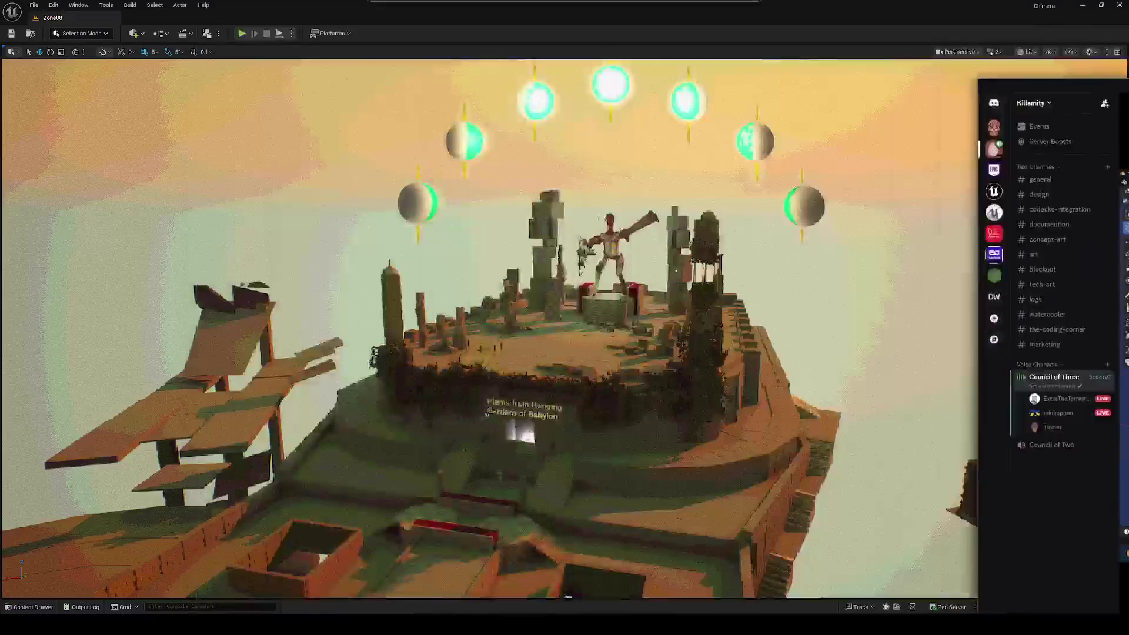
{"action": "key", "text": "alt+Tab"}
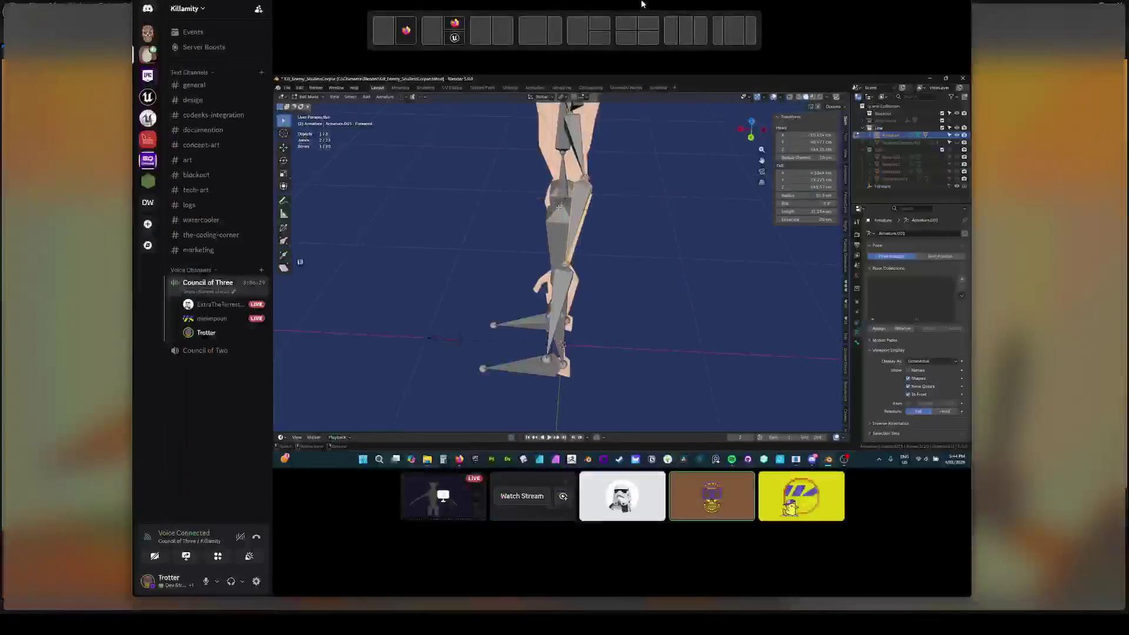
{"action": "key", "text": "alt+Tab"}
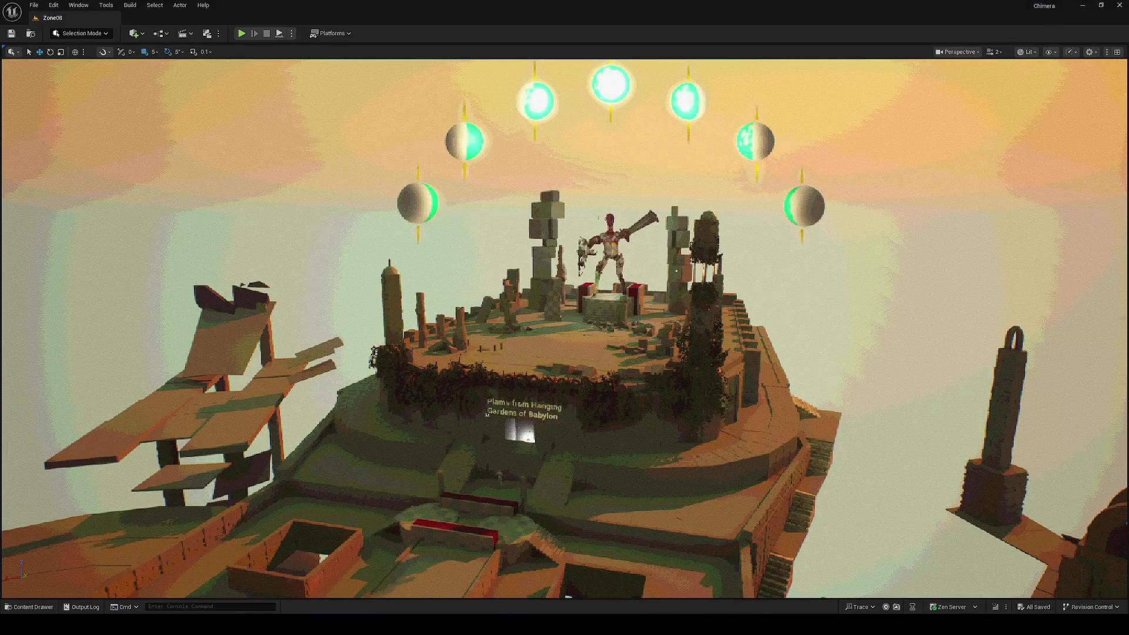
{"action": "key", "text": "alt+Tab"}
{"action": "scroll", "coordinate": [555, 259], "scroll_direction": "up", "scroll_amount": 3}
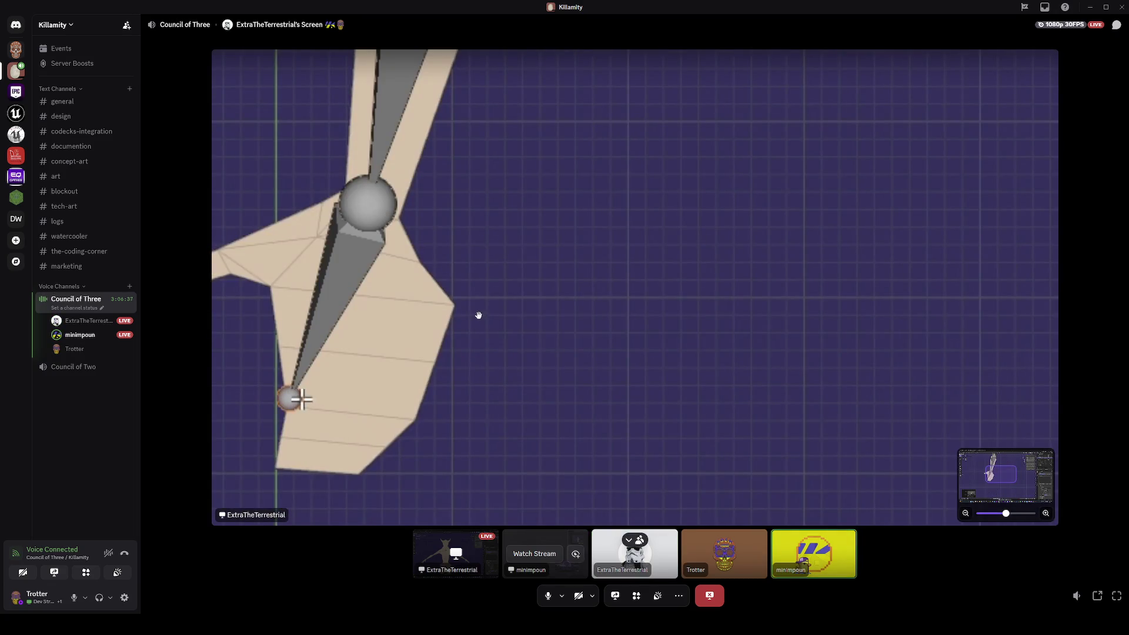
Zoom in and out on the Pose Mode rig to watch the UpperArmR test rotation
{"action": "scroll", "coordinate": [478, 316], "scroll_direction": "down", "scroll_amount": 3}
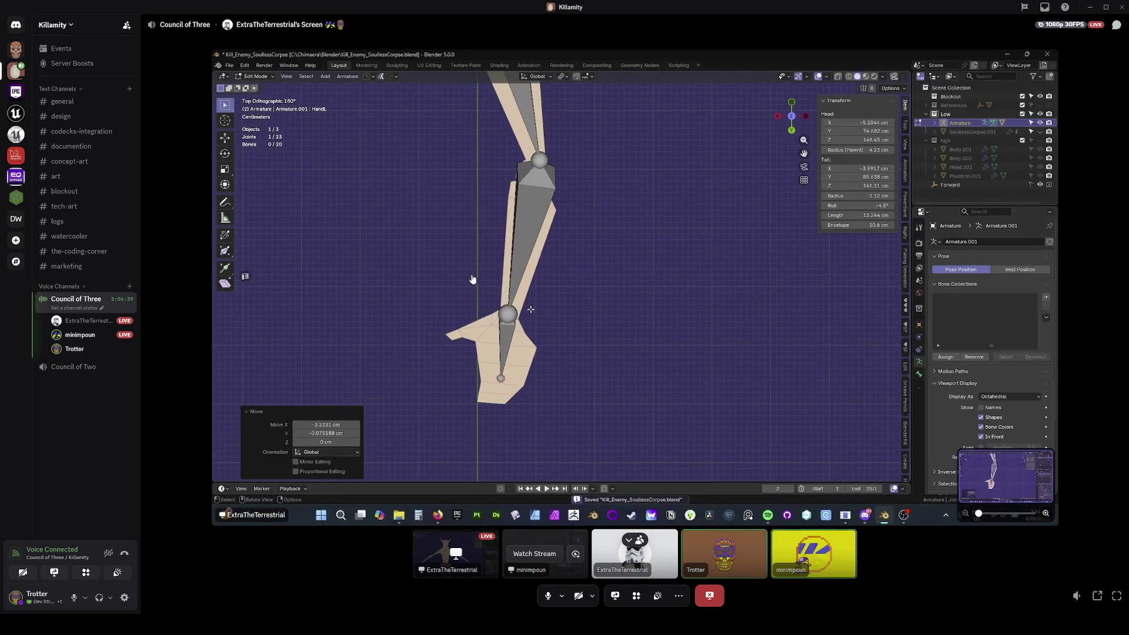
{"action": "scroll", "coordinate": [472, 279], "scroll_direction": "up", "scroll_amount": 3}
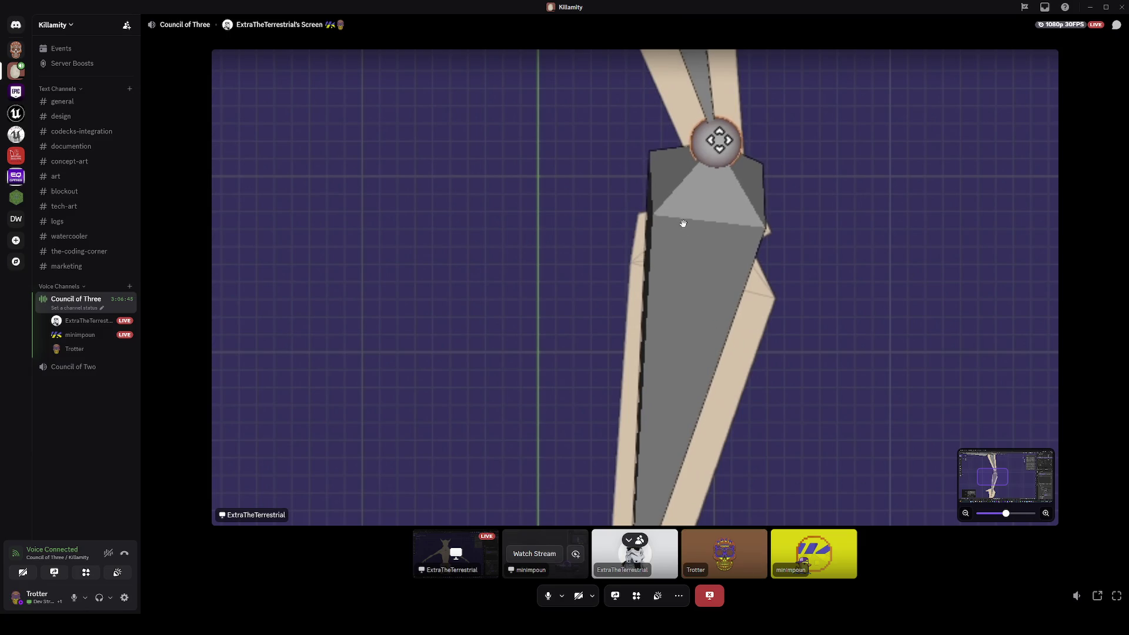
{"action": "scroll", "coordinate": [682, 228], "scroll_direction": "down", "scroll_amount": 3}
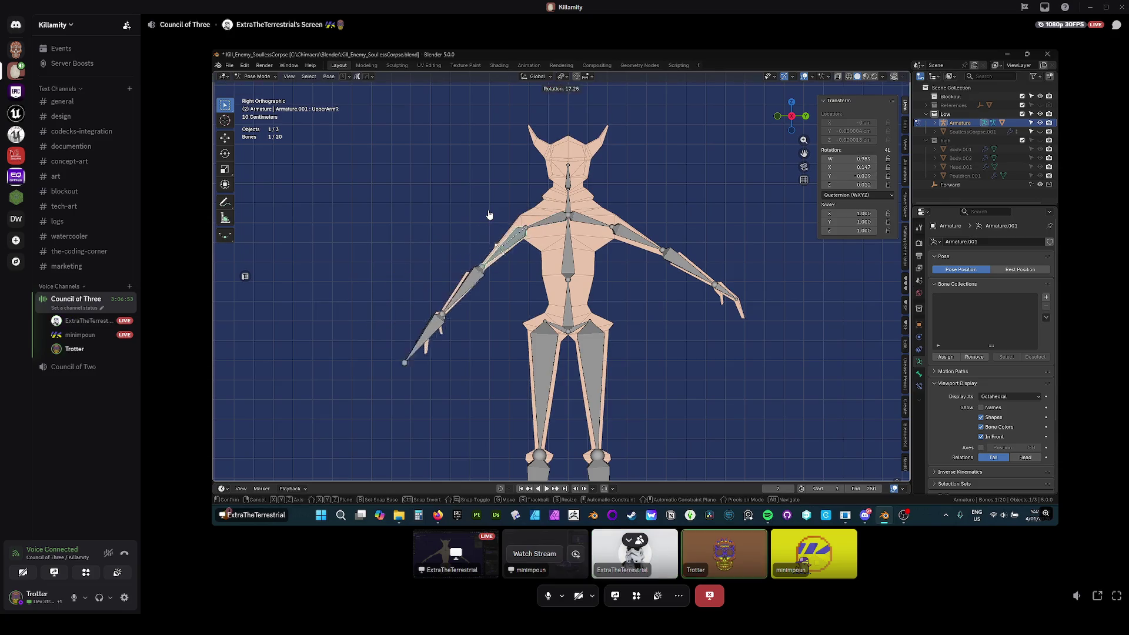
Zoom around the character while the arms reset to T-pose and ShoulderL vertices are assigned
{"action": "scroll", "coordinate": [488, 214], "scroll_direction": "up", "scroll_amount": 5}
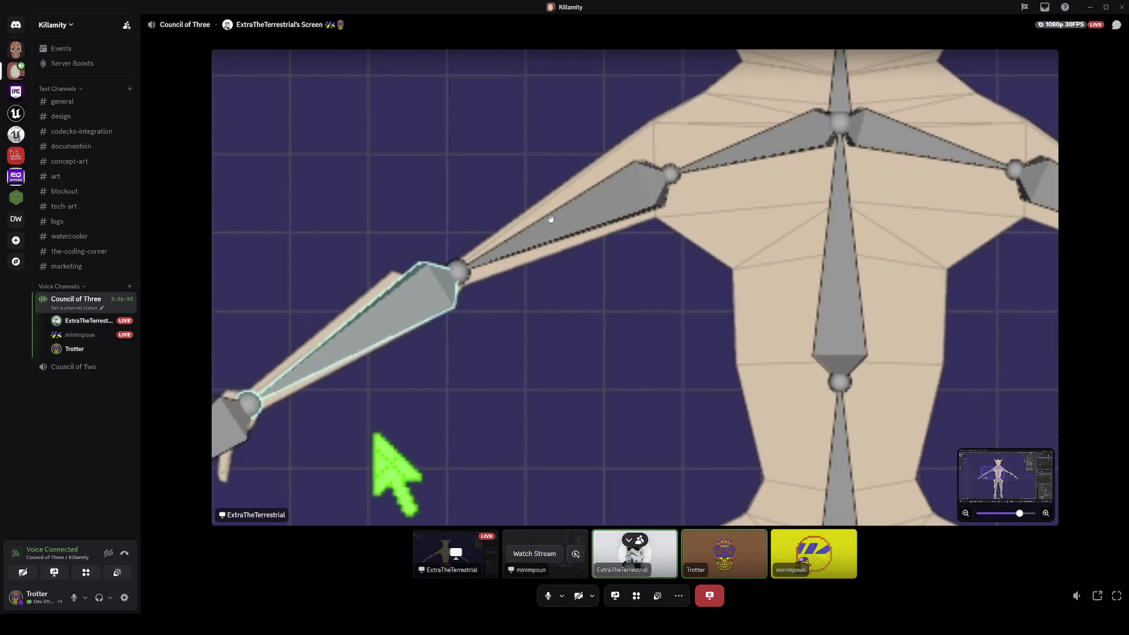
{"action": "scroll", "coordinate": [376, 330], "scroll_direction": "down", "scroll_amount": 5}
{"action": "scroll", "coordinate": [371, 332], "scroll_direction": "up", "scroll_amount": 5}
{"action": "scroll", "coordinate": [597, 251], "scroll_direction": "down", "scroll_amount": 5}
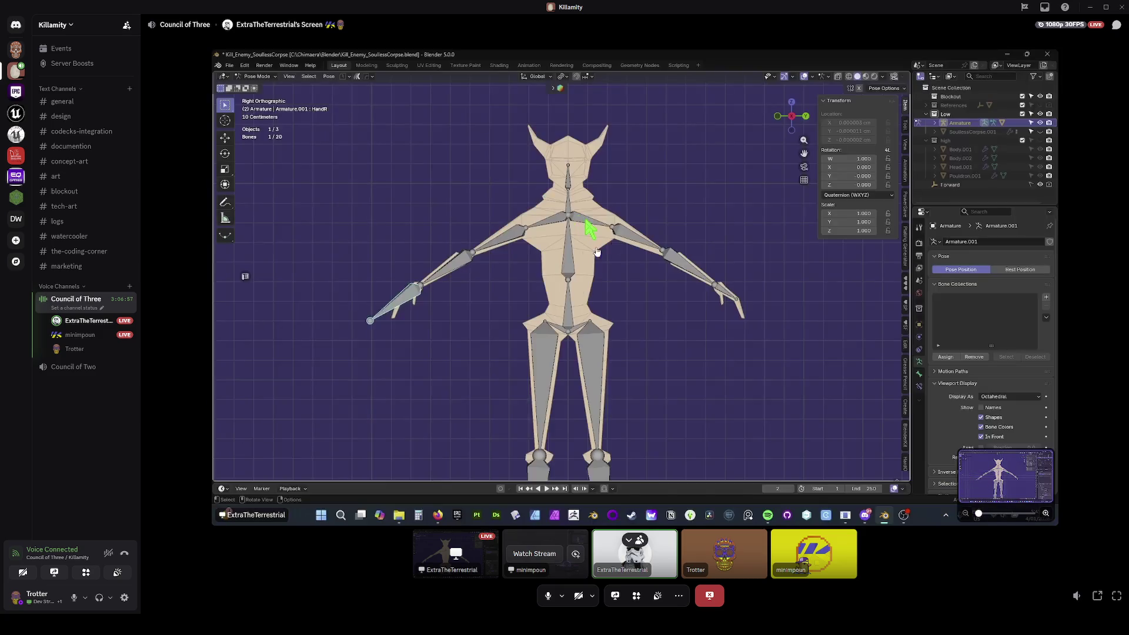
{"action": "scroll", "coordinate": [641, 242], "scroll_direction": "up", "scroll_amount": 5}
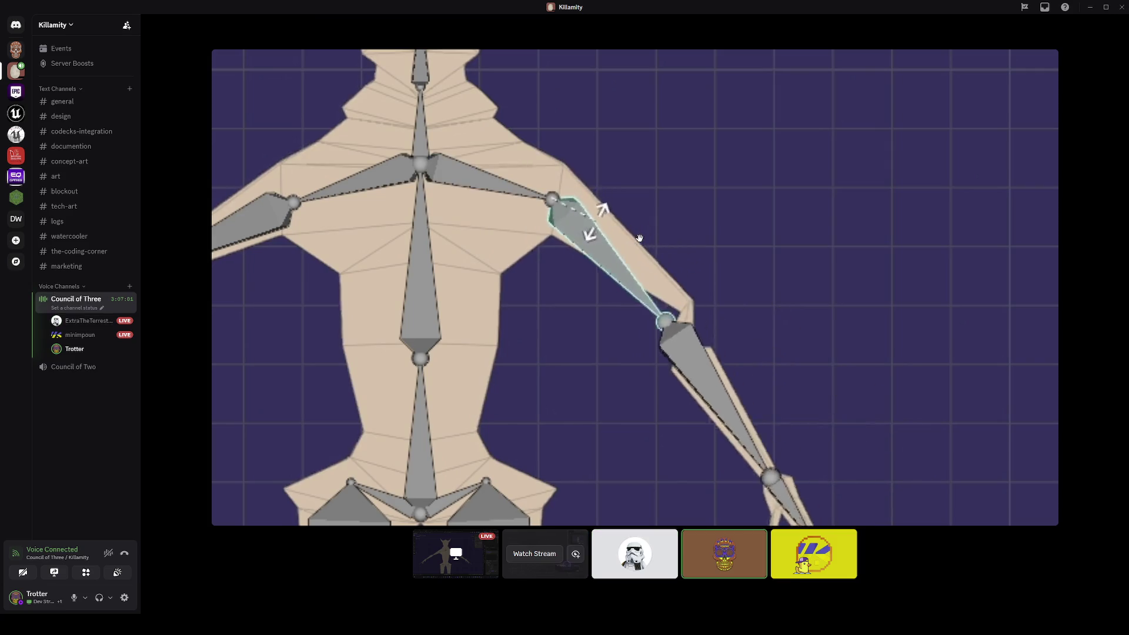
{"action": "scroll", "coordinate": [641, 242], "scroll_direction": "down", "scroll_amount": 5}
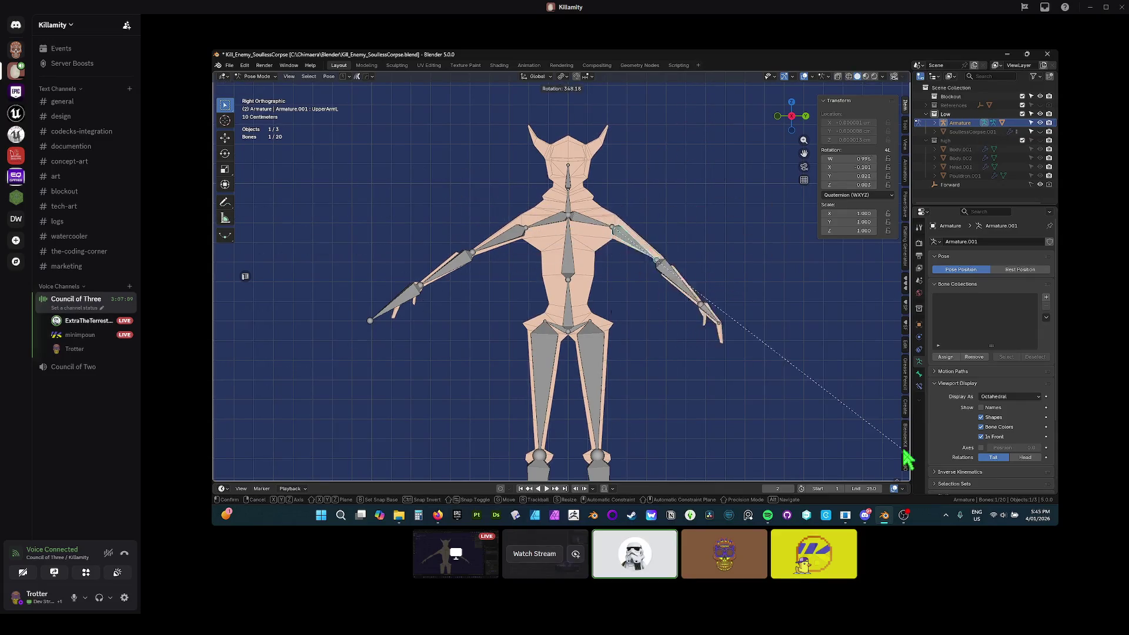
{"action": "mouse_move", "coordinate": [816, 395]}
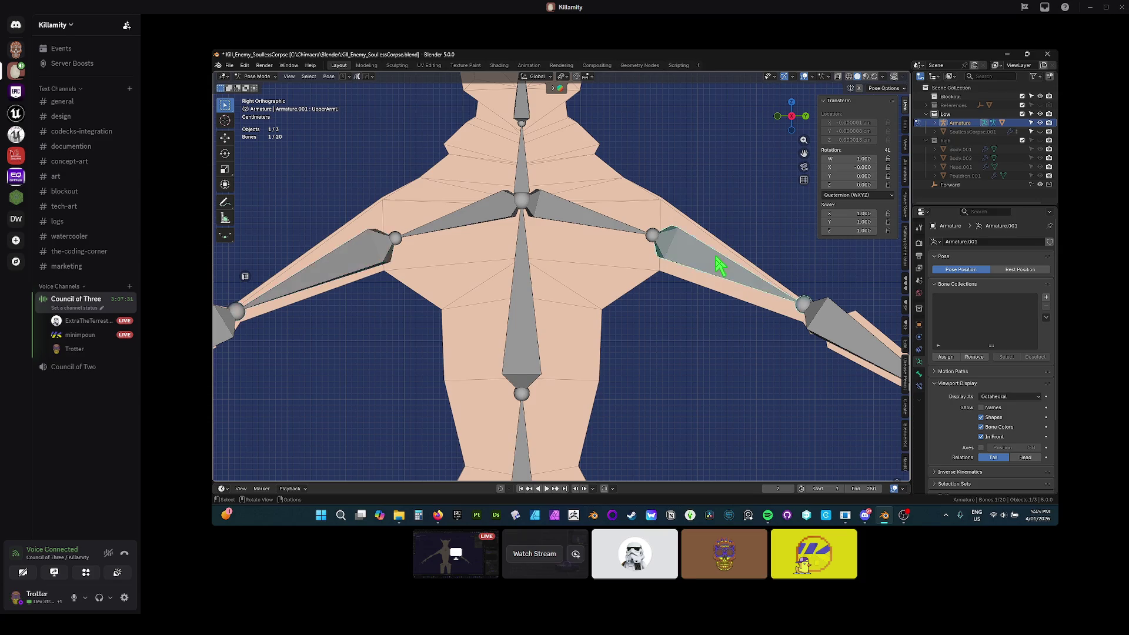
{"action": "mouse_move", "coordinate": [635, 447]}
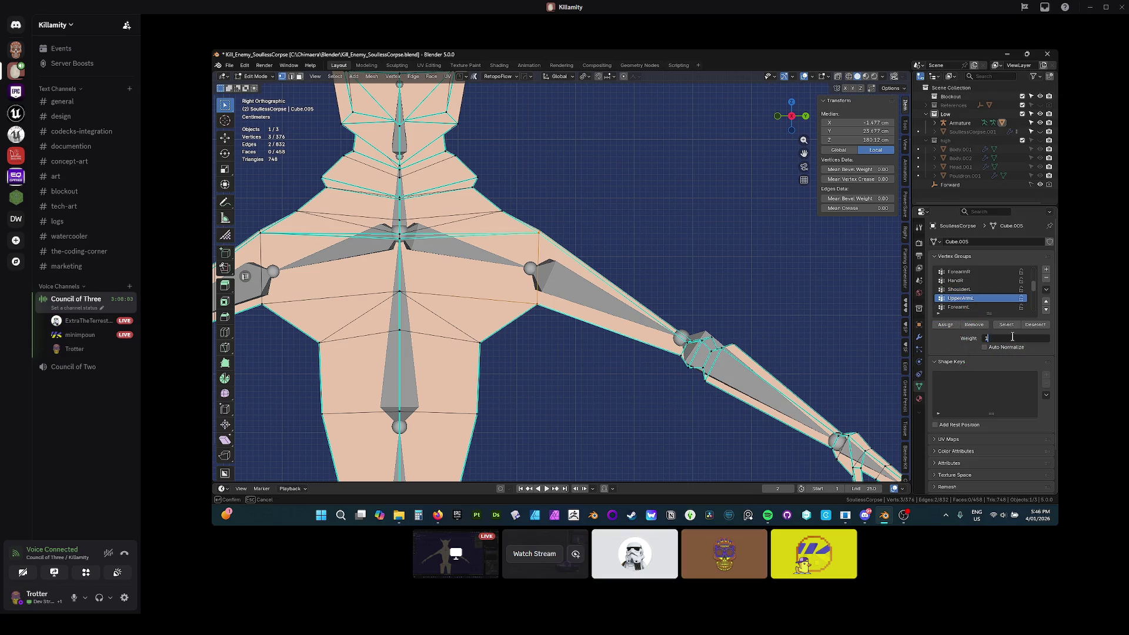
Zoom and pan the close-up onto the elbow joint, dismissing the stream viewing options
{"action": "mouse_move", "coordinate": [415, 343]}
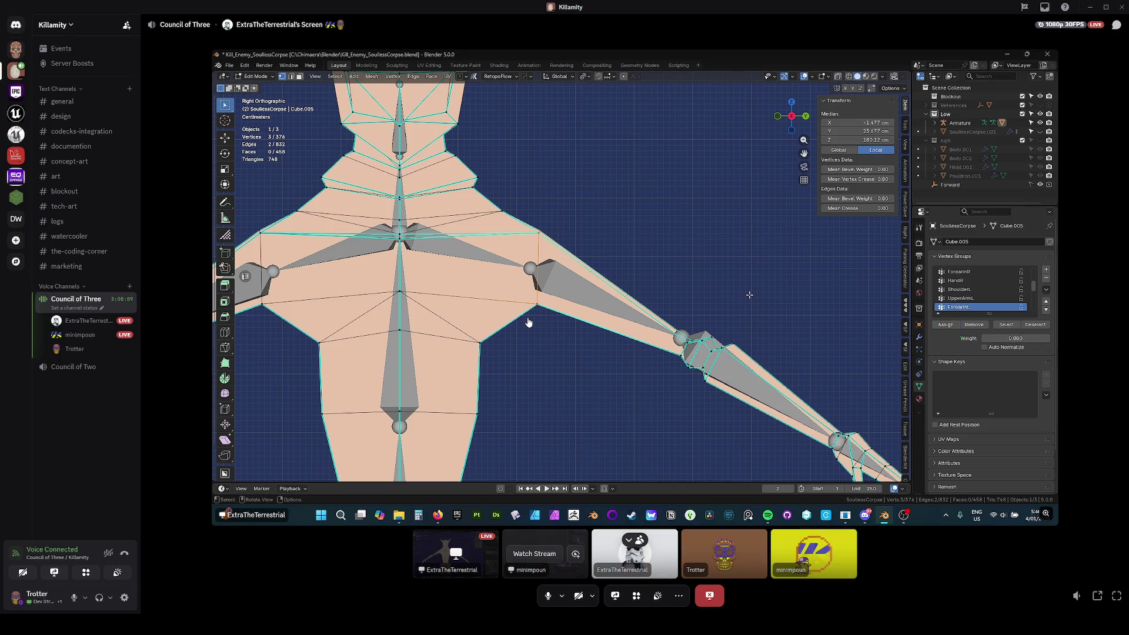
{"action": "scroll", "coordinate": [537, 325], "scroll_direction": "up", "scroll_amount": 5}
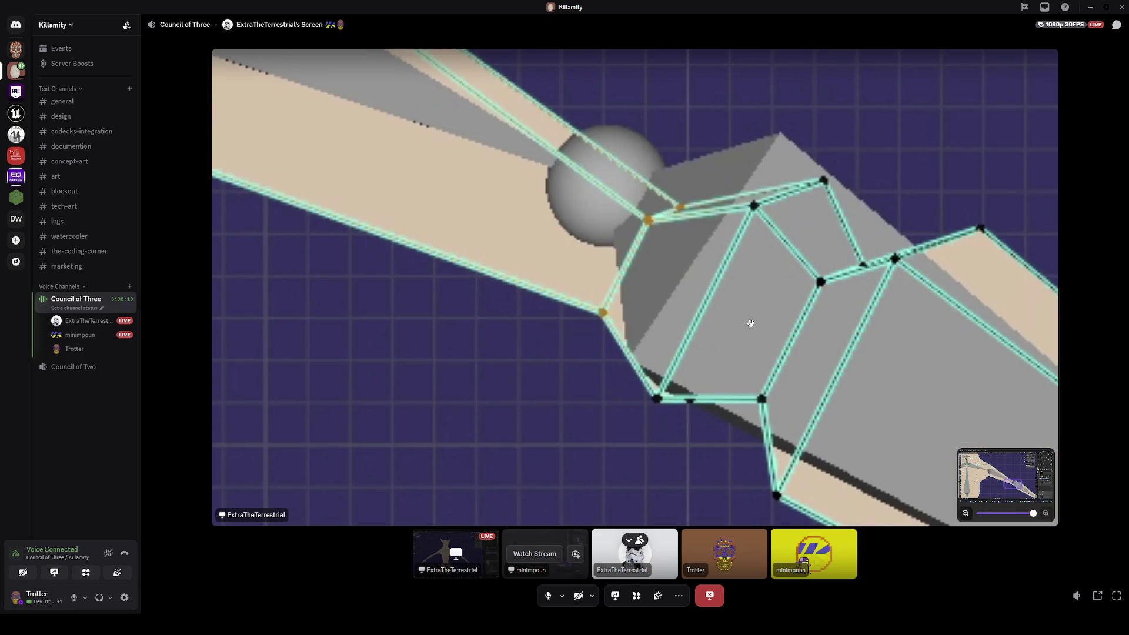
{"action": "scroll", "coordinate": [751, 323], "scroll_direction": "down", "scroll_amount": 1}
{"action": "mouse_move", "coordinate": [751, 323]}
{"action": "left_mouse_down"}
{"action": "mouse_move", "coordinate": [711, 362]}
{"action": "mouse_move", "coordinate": [655, 381]}
{"action": "mouse_move", "coordinate": [651, 400]}
{"action": "left_mouse_up"}
{"action": "right_click", "coordinate": [651, 399]}
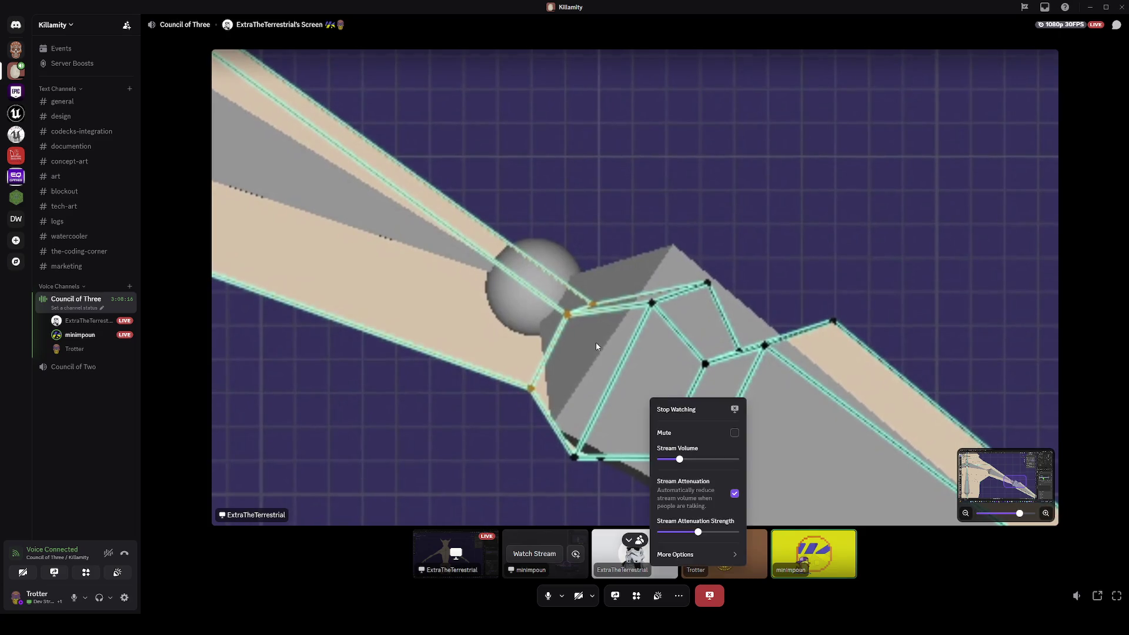
{"action": "left_click", "coordinate": [531, 327]}
Recentre the close-up on the elbow and further along the arm, then zoom out
{"action": "scroll", "coordinate": [613, 346], "scroll_direction": "down", "scroll_amount": 1}
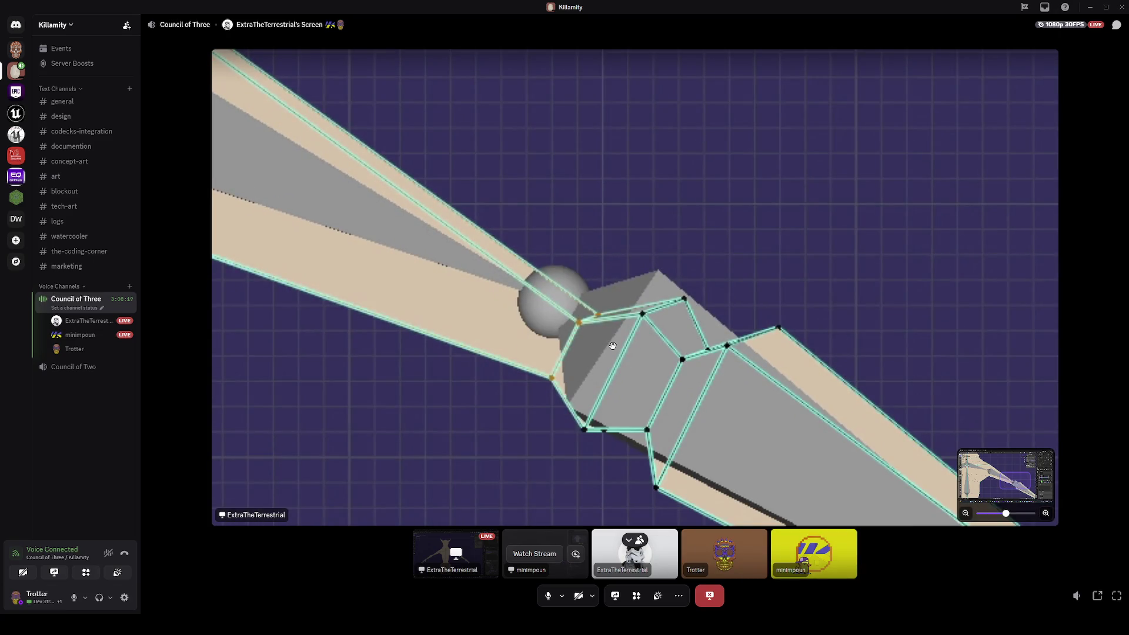
{"action": "left_click_drag", "start_coordinate": [619, 353], "coordinate": [627, 307]}
{"action": "right_click", "coordinate": [628, 307]}
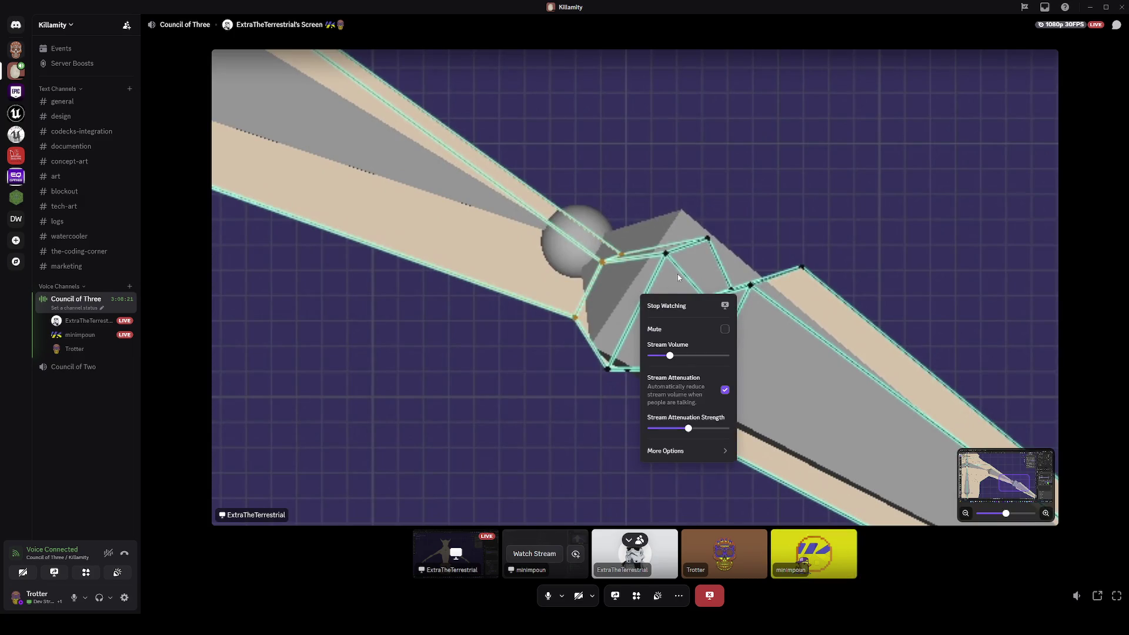
{"action": "left_click_drag", "start_coordinate": [738, 232], "coordinate": [693, 252]}
{"action": "right_click", "coordinate": [693, 253]}
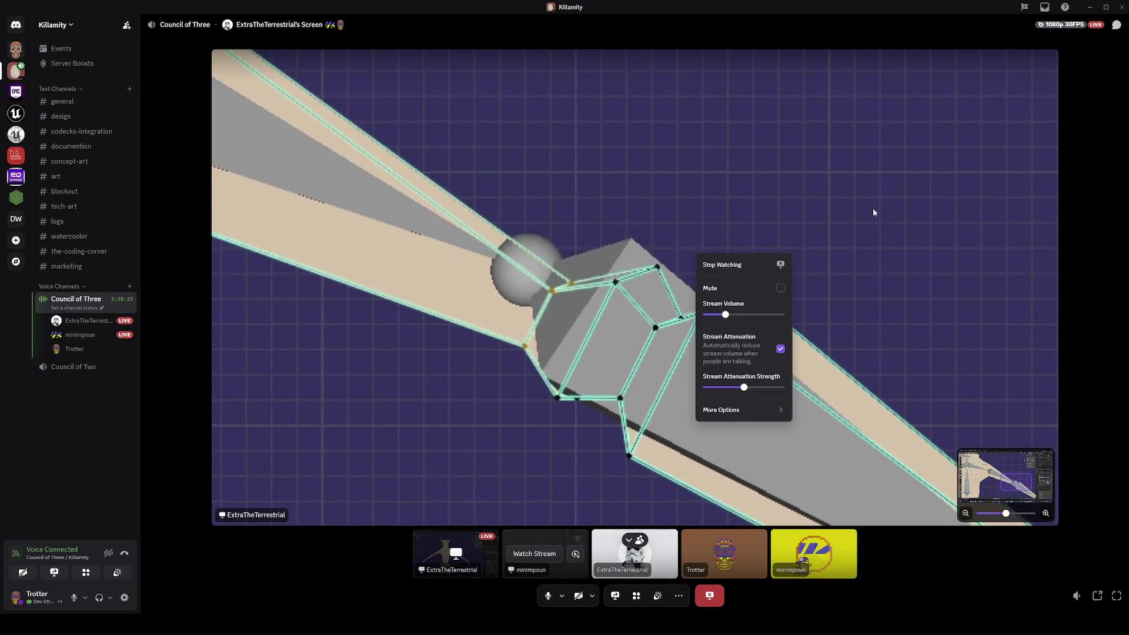
{"action": "left_click", "coordinate": [505, 424]}
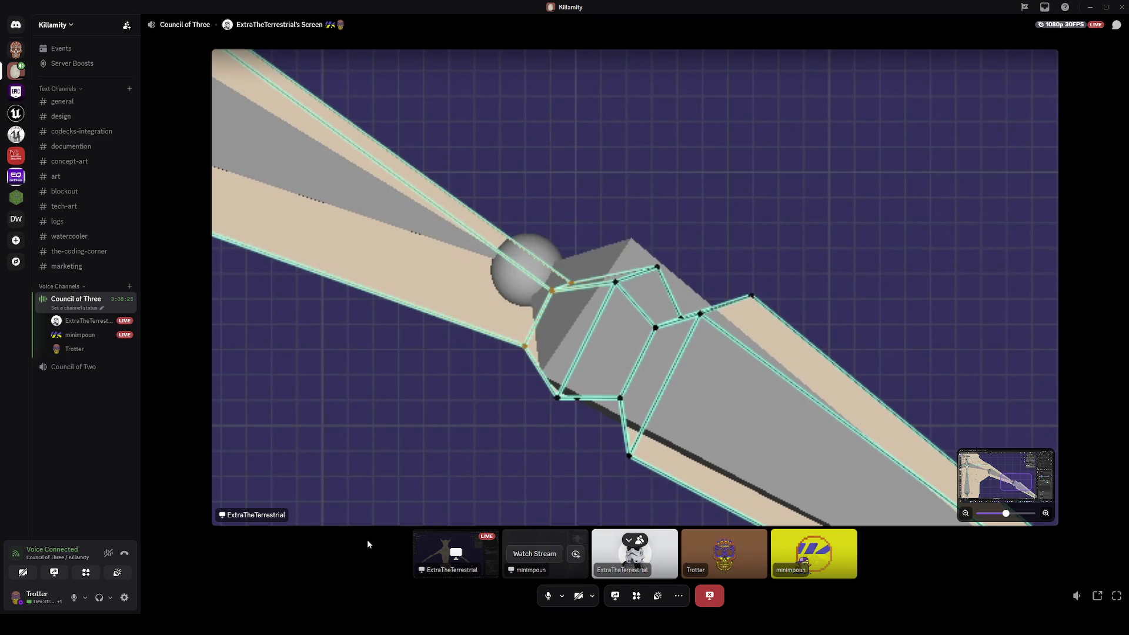
{"action": "scroll", "coordinate": [477, 465], "scroll_direction": "down", "scroll_amount": 2}
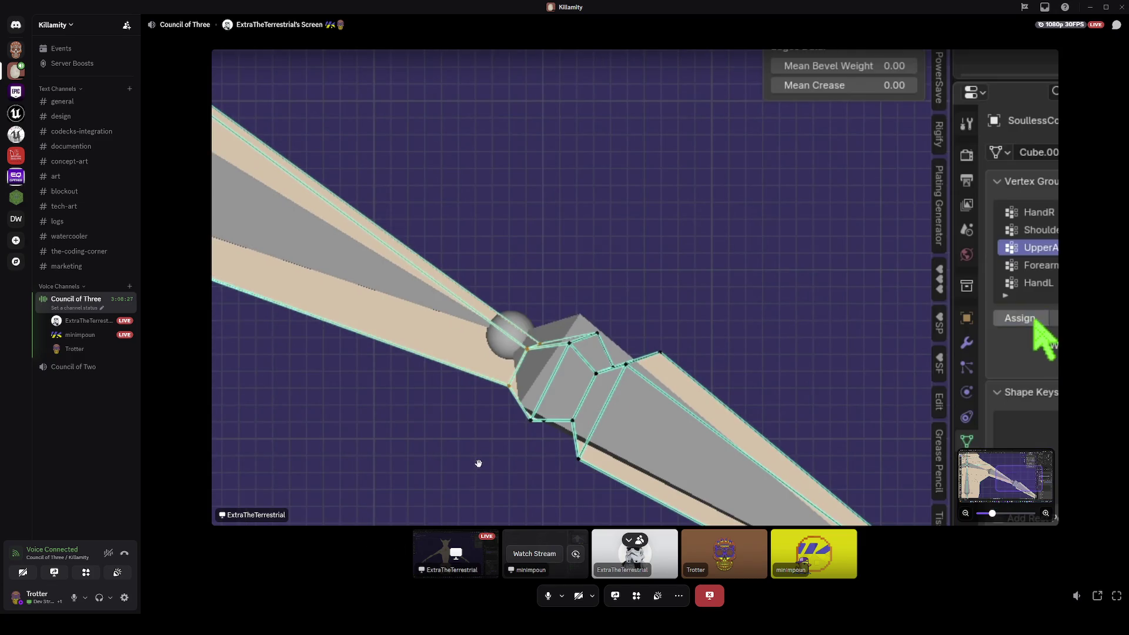
{"action": "scroll", "coordinate": [479, 464], "scroll_direction": "down", "scroll_amount": 3}
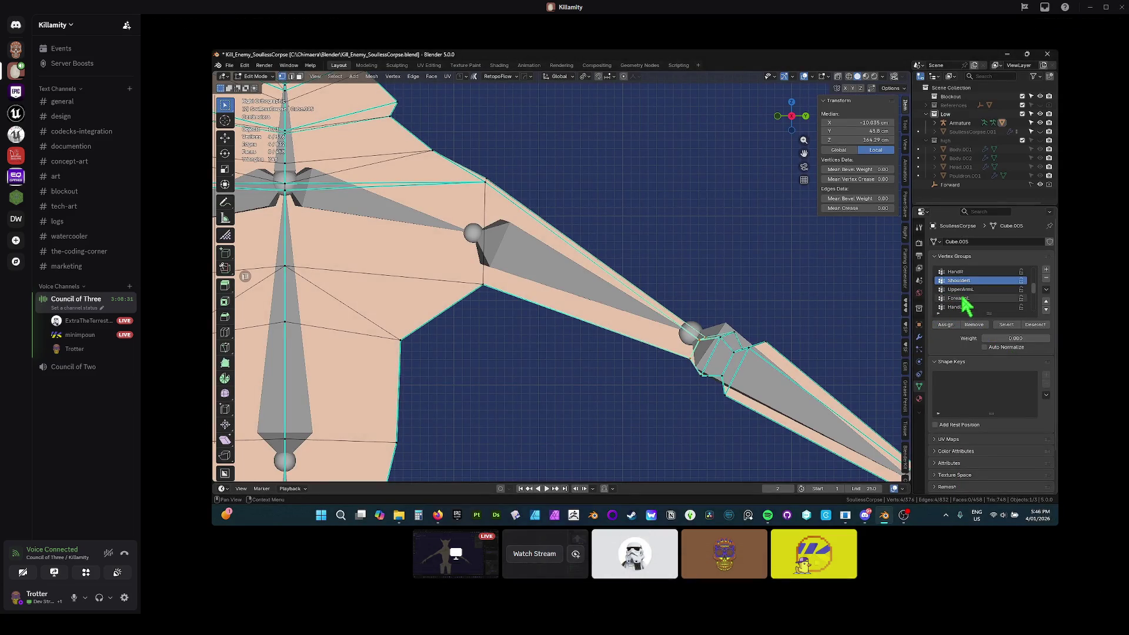
Adjust the stream close-up zoom around the rig while the HandR joint is moved and saved
{"action": "mouse_move", "coordinate": [718, 425]}
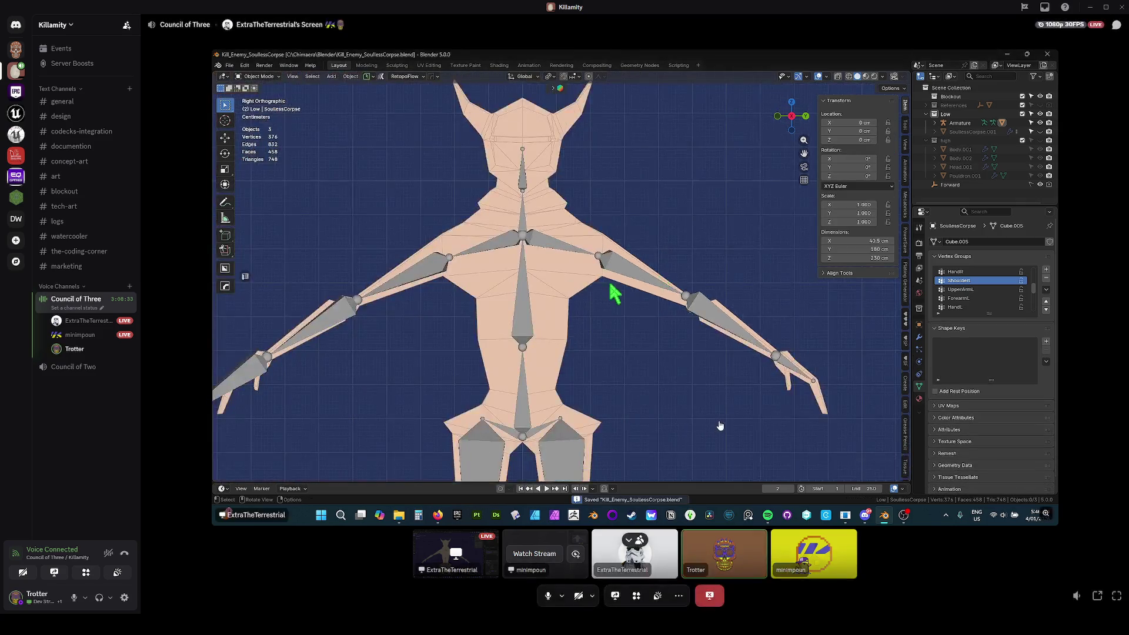
{"action": "scroll", "coordinate": [559, 314], "scroll_direction": "up", "scroll_amount": 5}
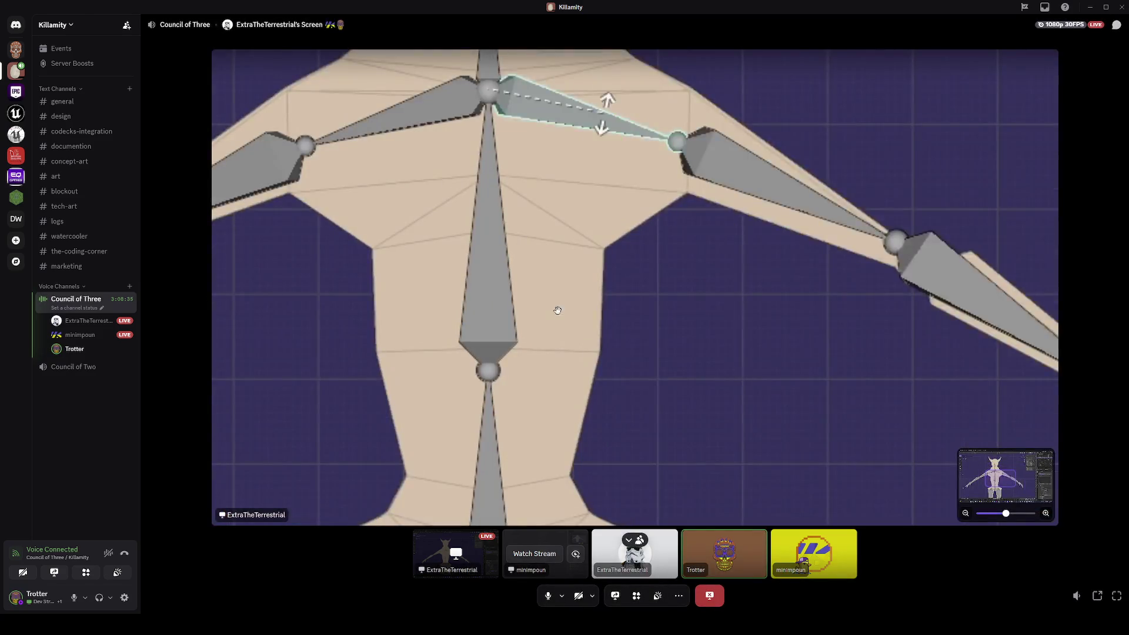
{"action": "right_click", "coordinate": [601, 365]}
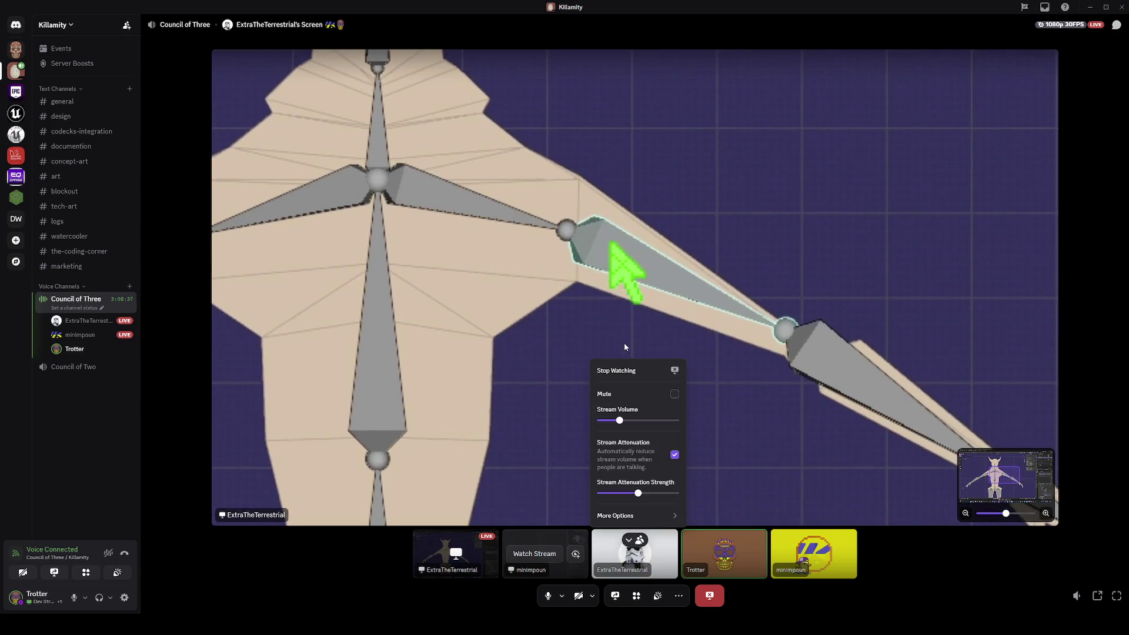
{"action": "left_click", "coordinate": [655, 308]}
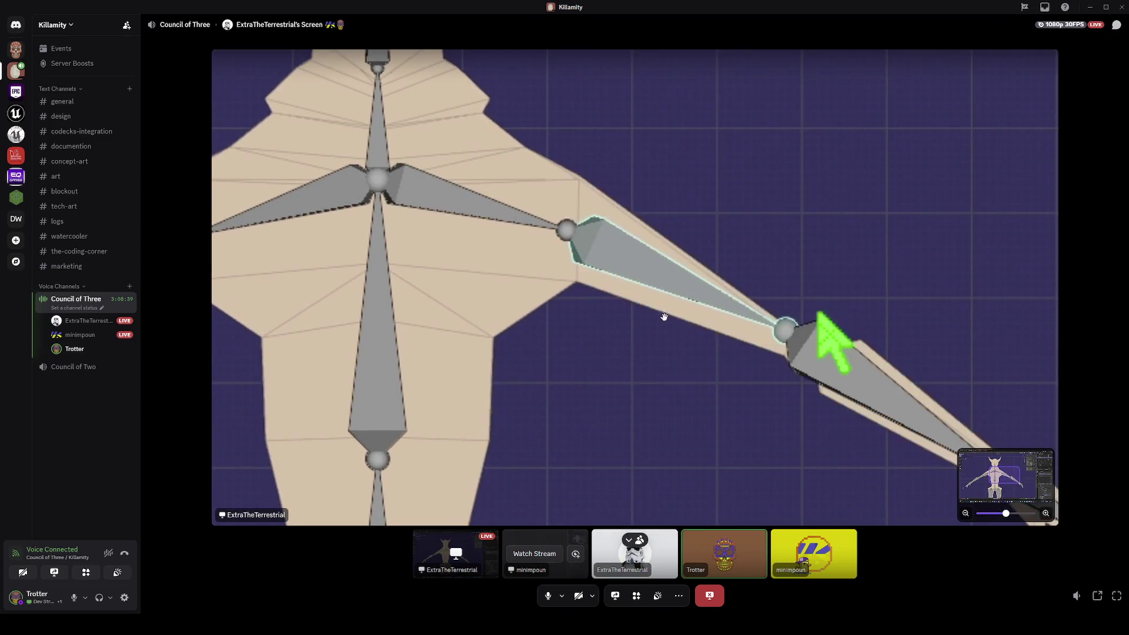
{"action": "scroll", "coordinate": [802, 340], "scroll_direction": "up", "scroll_amount": 3}
{"action": "right_click", "coordinate": [585, 358]}
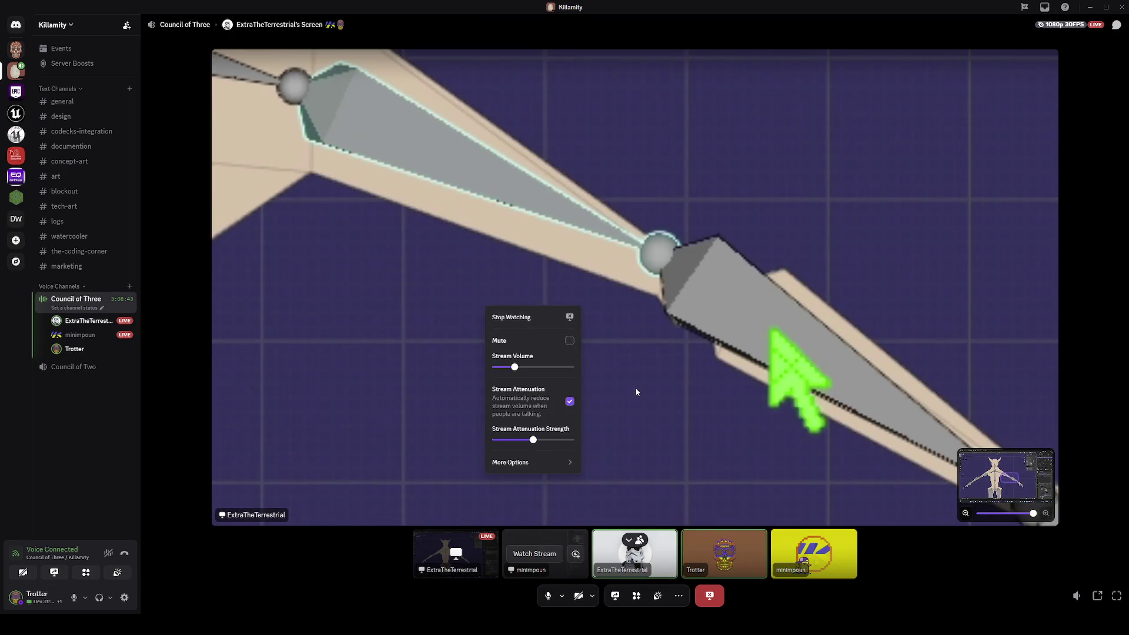
{"action": "left_click", "coordinate": [635, 386]}
{"action": "scroll", "coordinate": [635, 386], "scroll_direction": "down", "scroll_amount": 2}
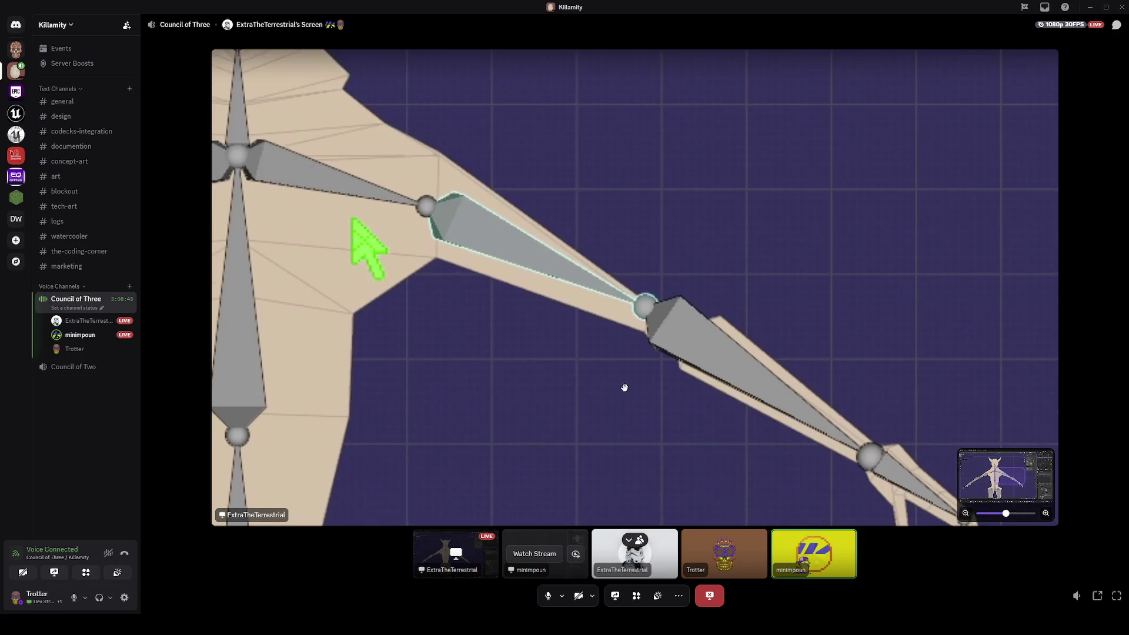
{"action": "scroll", "coordinate": [576, 405], "scroll_direction": "down", "scroll_amount": 4}
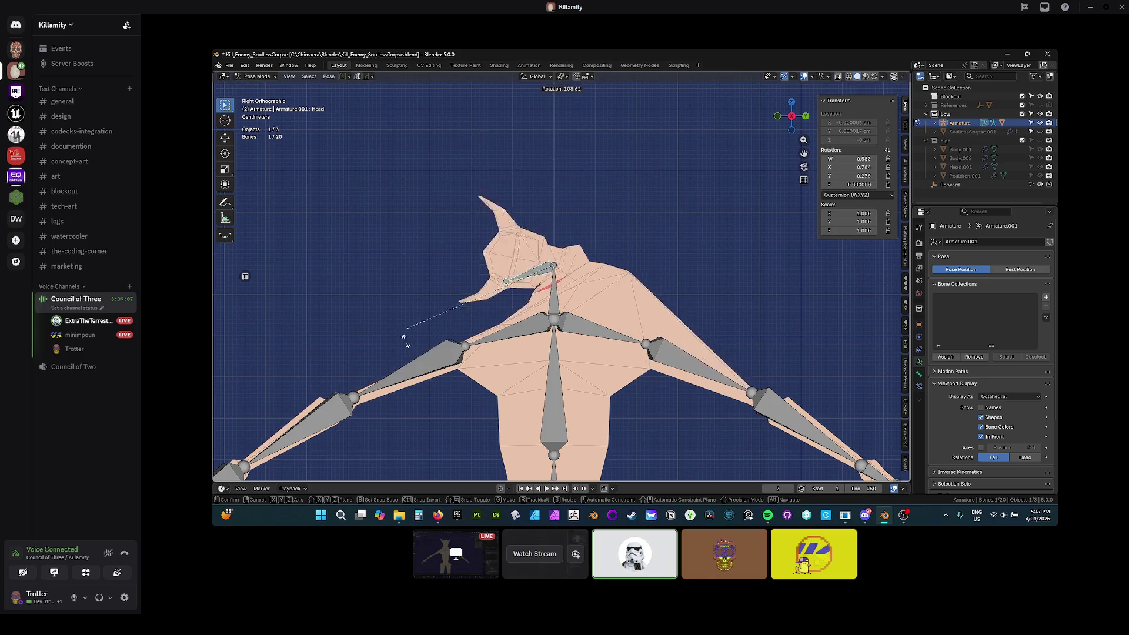
{"action": "scroll", "coordinate": [632, 277], "scroll_direction": "up", "scroll_amount": 5}
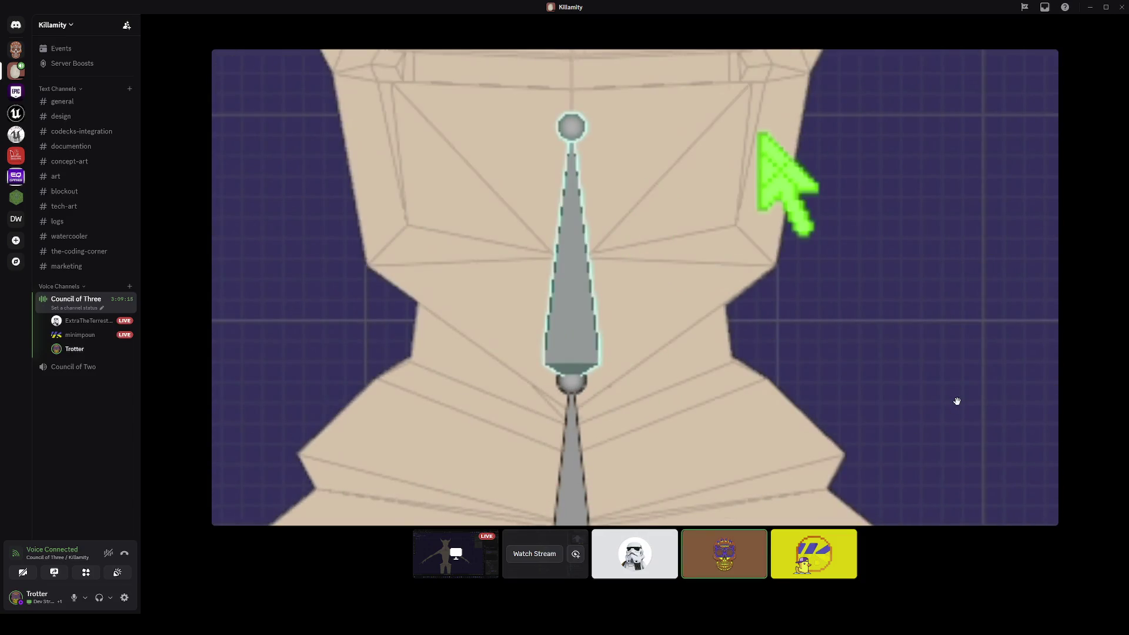
{"action": "scroll", "coordinate": [909, 386], "scroll_direction": "down", "scroll_amount": 5}
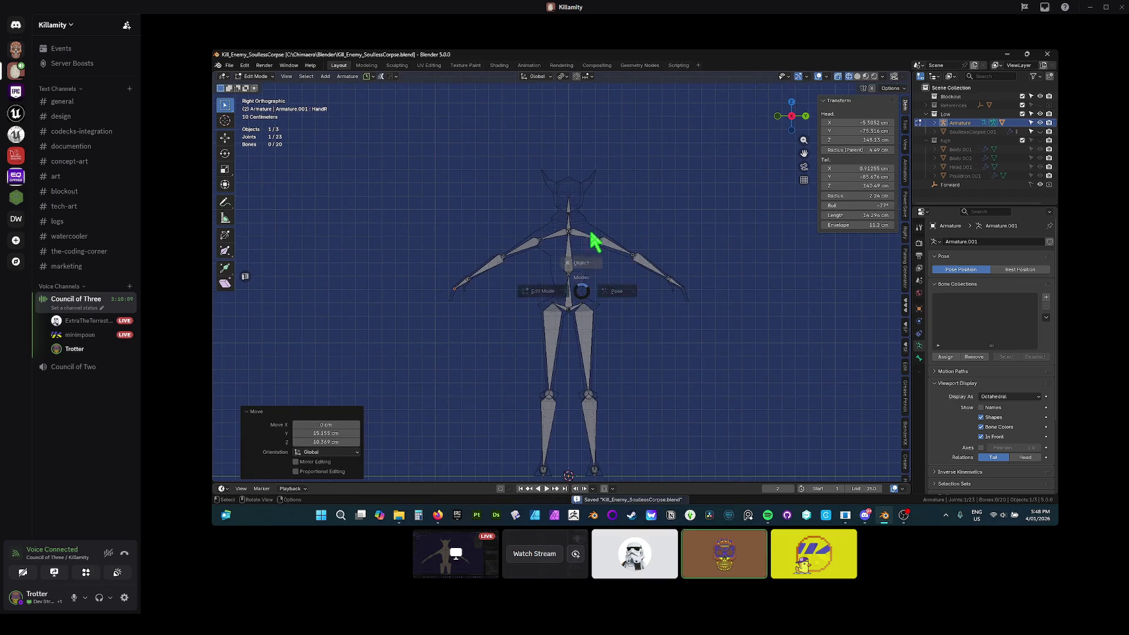
Snip a screenshot of the area around the character rig, then switch to the Unreal Editor
{"action": "mouse_move", "coordinate": [643, 507]}
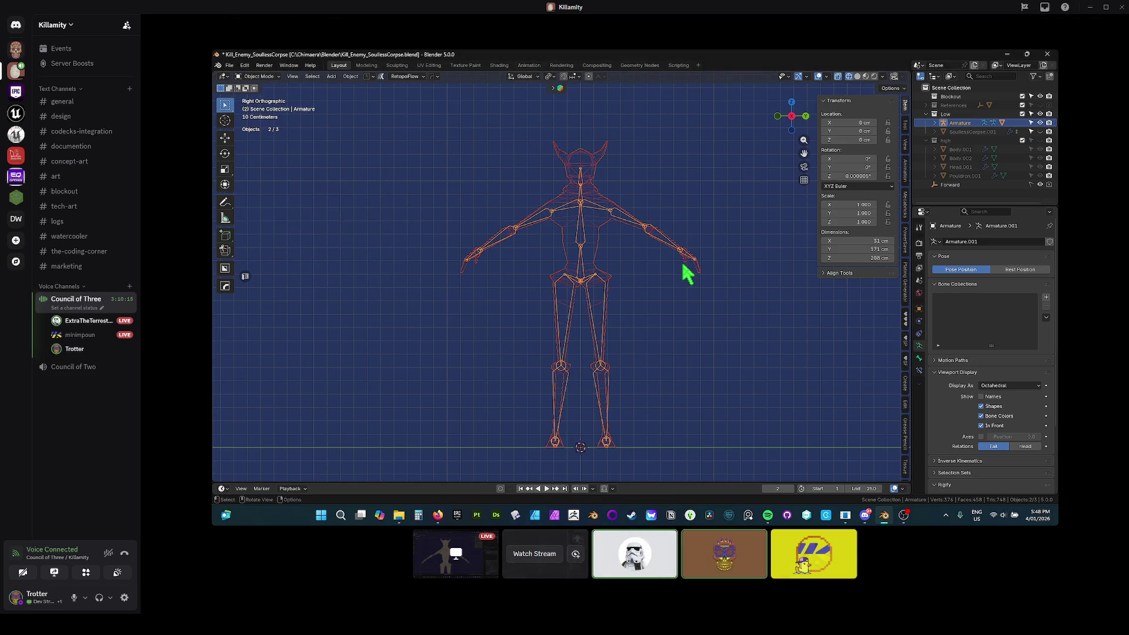
{"action": "mouse_move", "coordinate": [663, 392]}
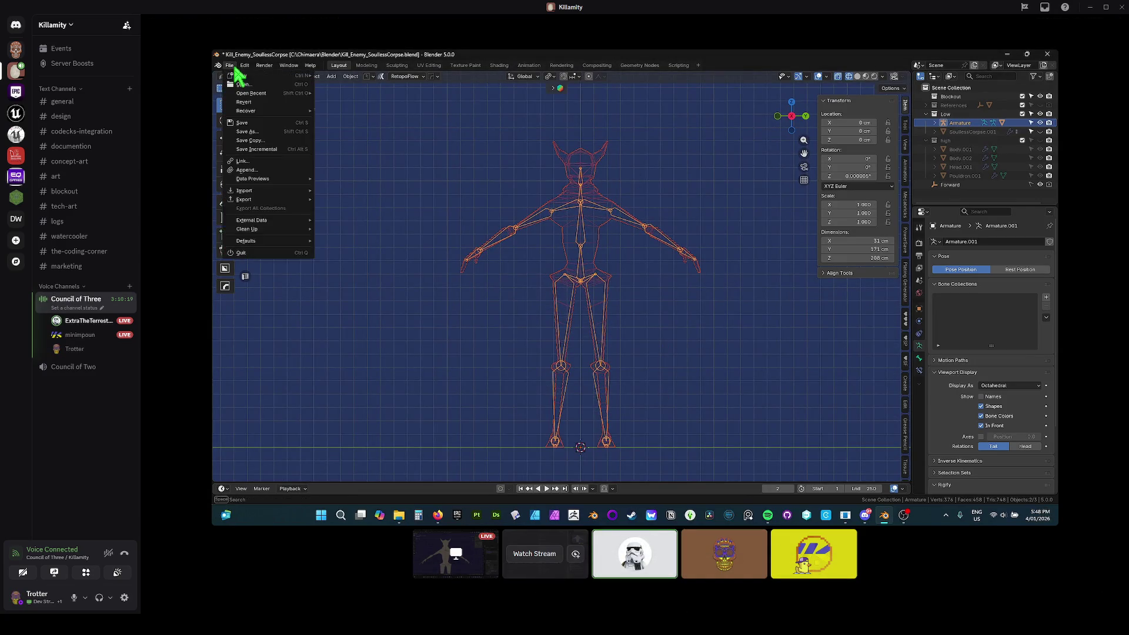
{"action": "key", "text": "super+shift+s"}
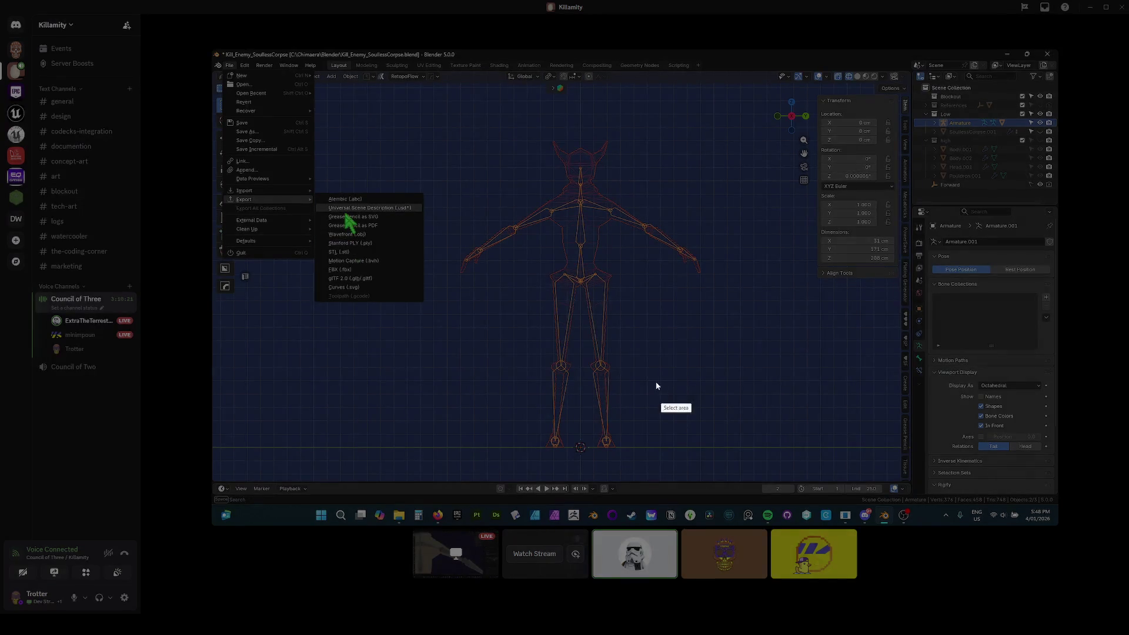
{"action": "mouse_move", "coordinate": [420, 84]}
{"action": "left_mouse_down"}
{"action": "mouse_move", "coordinate": [830, 471]}
{"action": "mouse_move", "coordinate": [784, 506]}
{"action": "mouse_move", "coordinate": [775, 494]}
{"action": "left_mouse_up"}
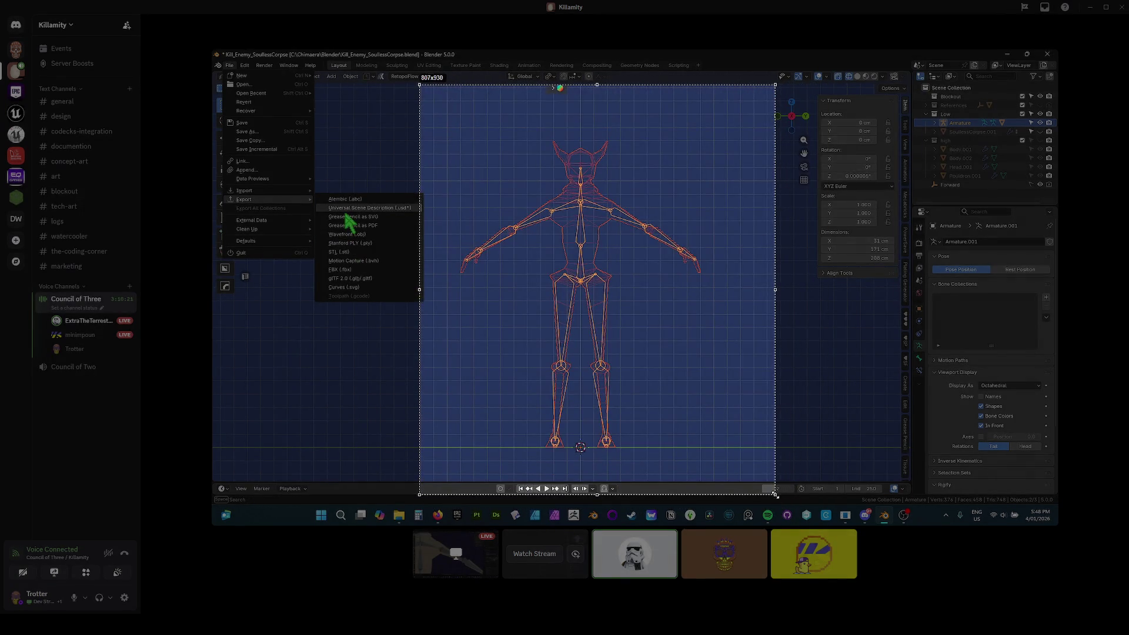
{"action": "left_click", "coordinate": [742, 504]}
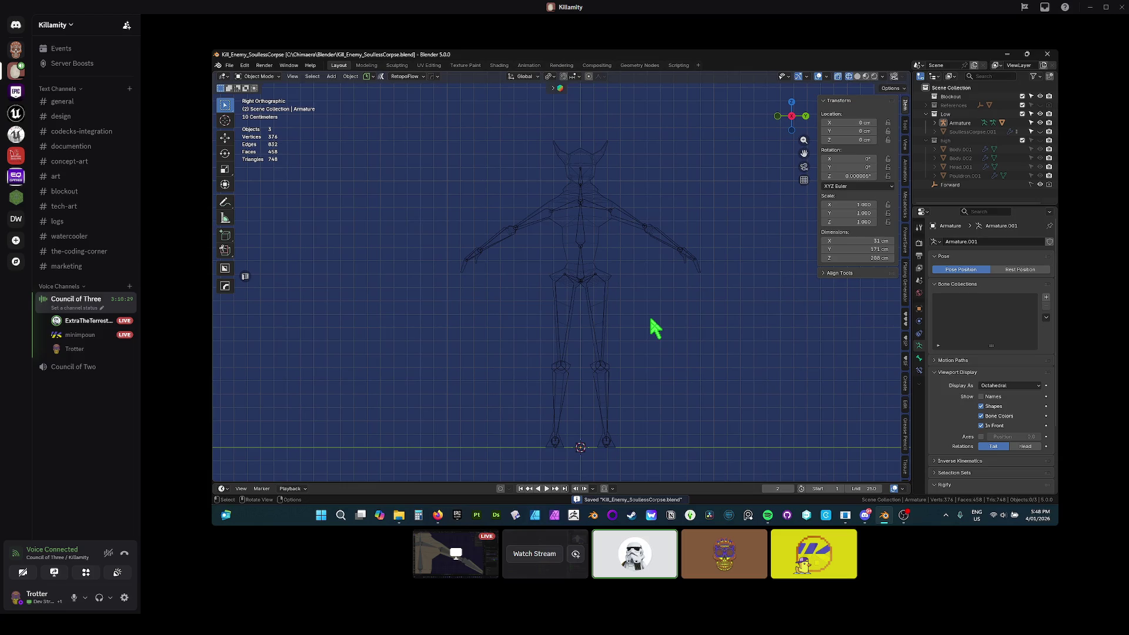
{"action": "mouse_move", "coordinate": [616, 146]}
{"action": "key", "text": "alt+Tab"}
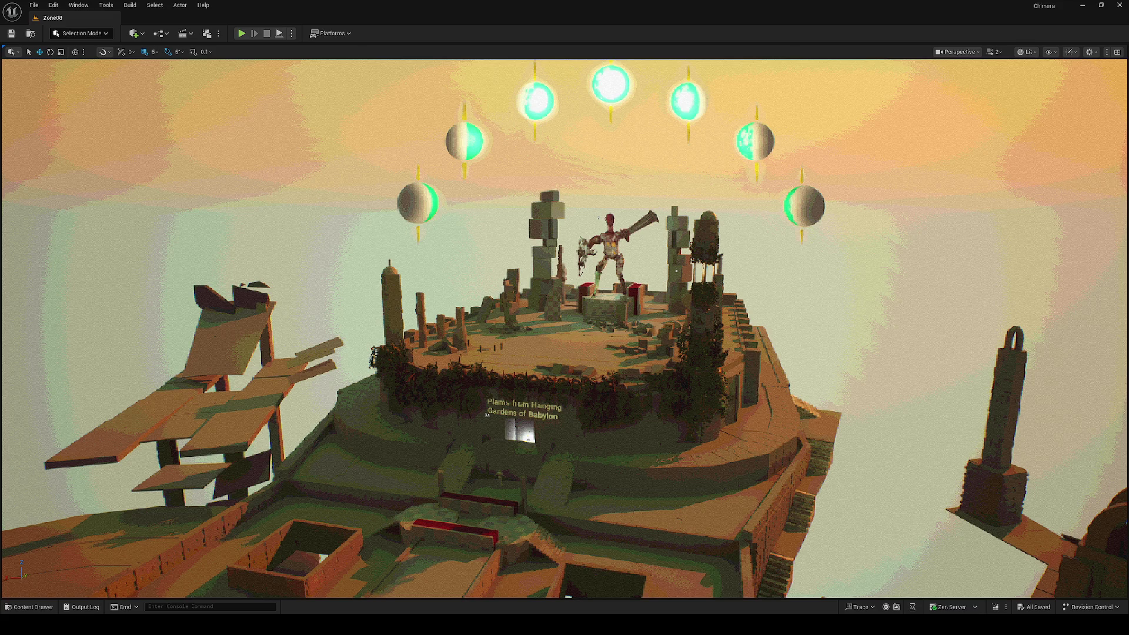
Select a prop on the top platform, fly around the floating island to inspect it, then deselect
{"action": "left_click", "coordinate": [658, 350]}
{"action": "scroll", "coordinate": [664, 348], "scroll_direction": "down", "scroll_amount": 5}
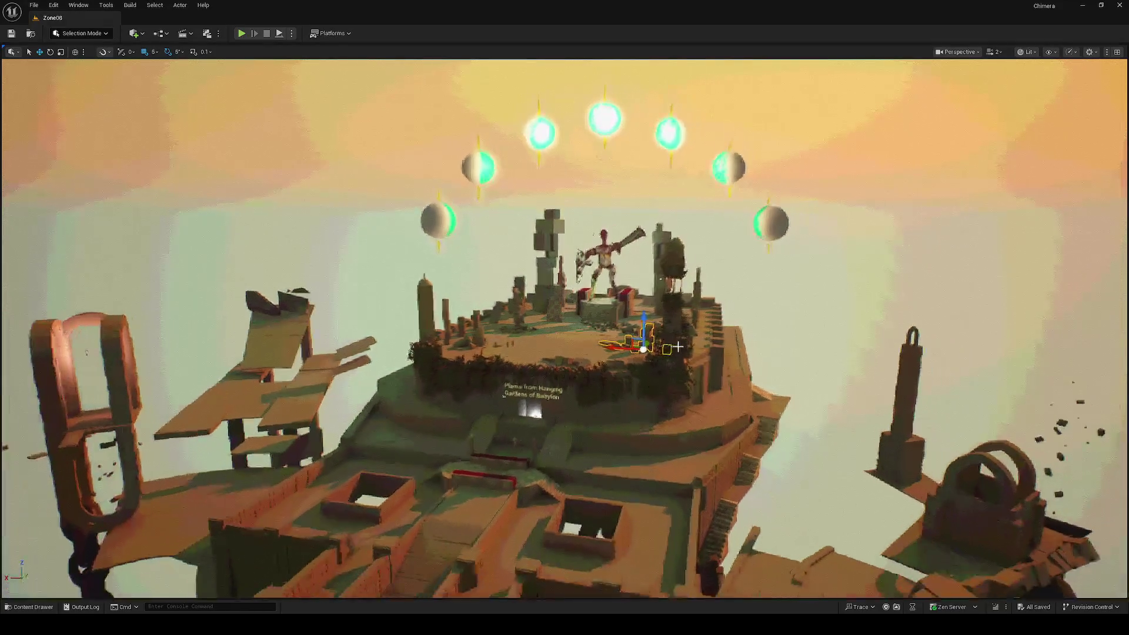
{"action": "scroll", "coordinate": [678, 347], "scroll_direction": "down", "scroll_amount": 10}
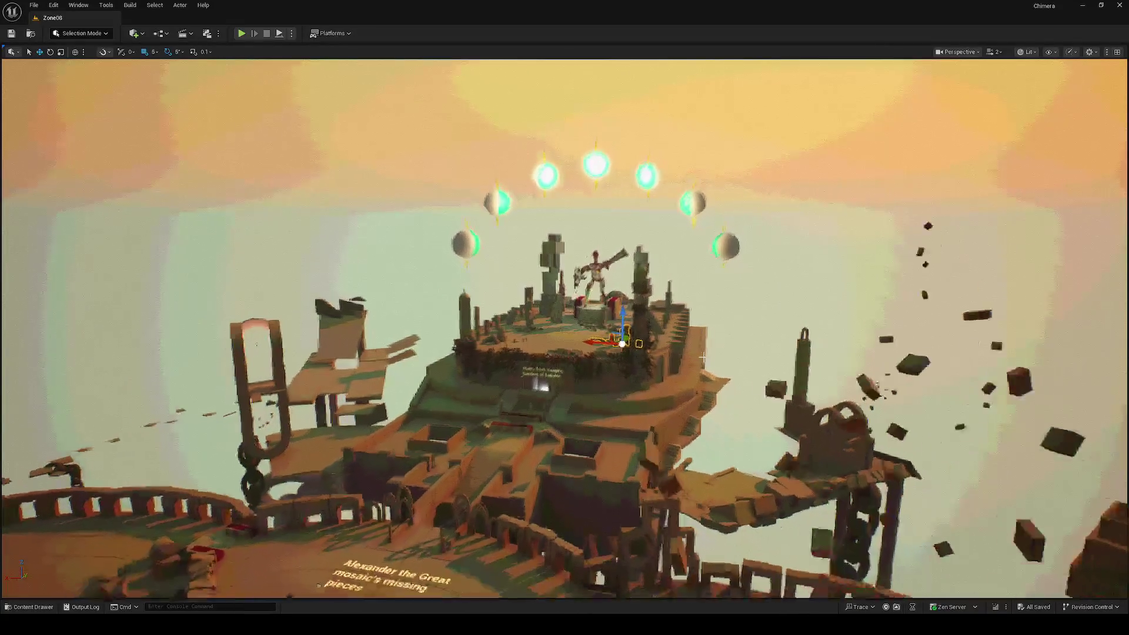
{"action": "scroll", "coordinate": [702, 356], "scroll_direction": "down", "scroll_amount": 8}
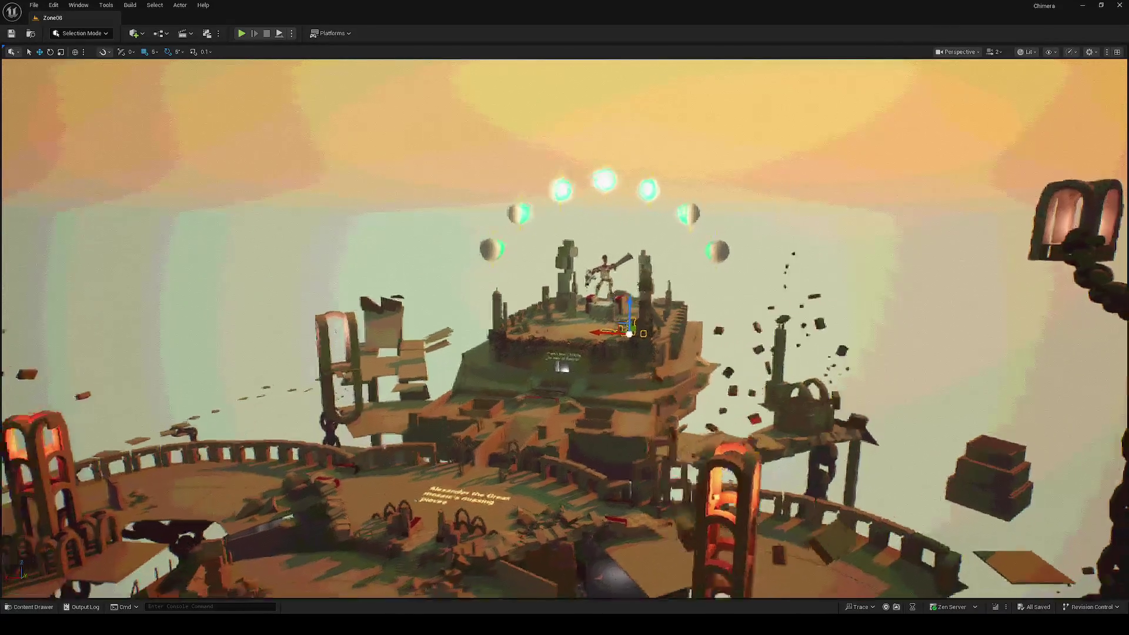
{"action": "scroll", "coordinate": [808, 269], "scroll_direction": "down", "scroll_amount": 10}
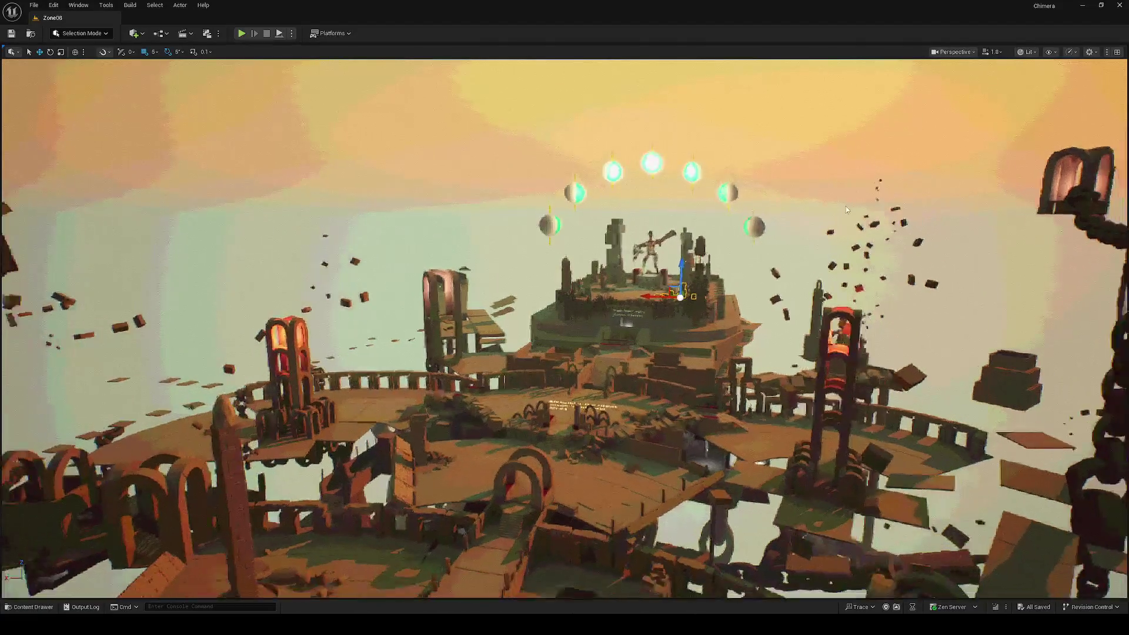
{"action": "scroll", "coordinate": [847, 210], "scroll_direction": "down", "scroll_amount": 10}
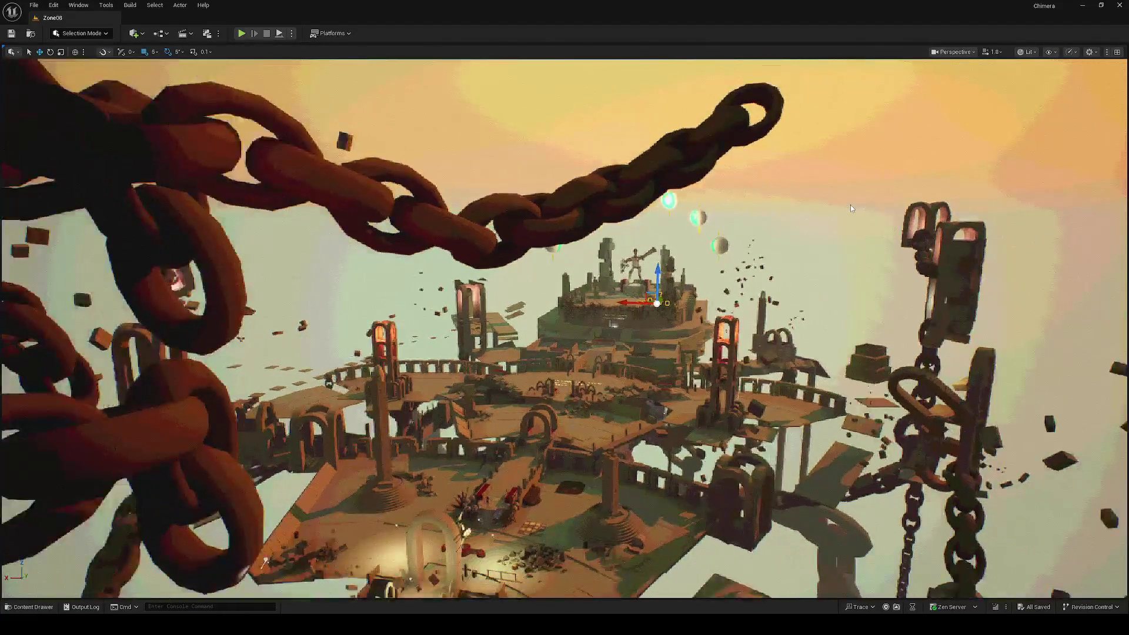
{"action": "scroll", "coordinate": [851, 205], "scroll_direction": "down", "scroll_amount": 10}
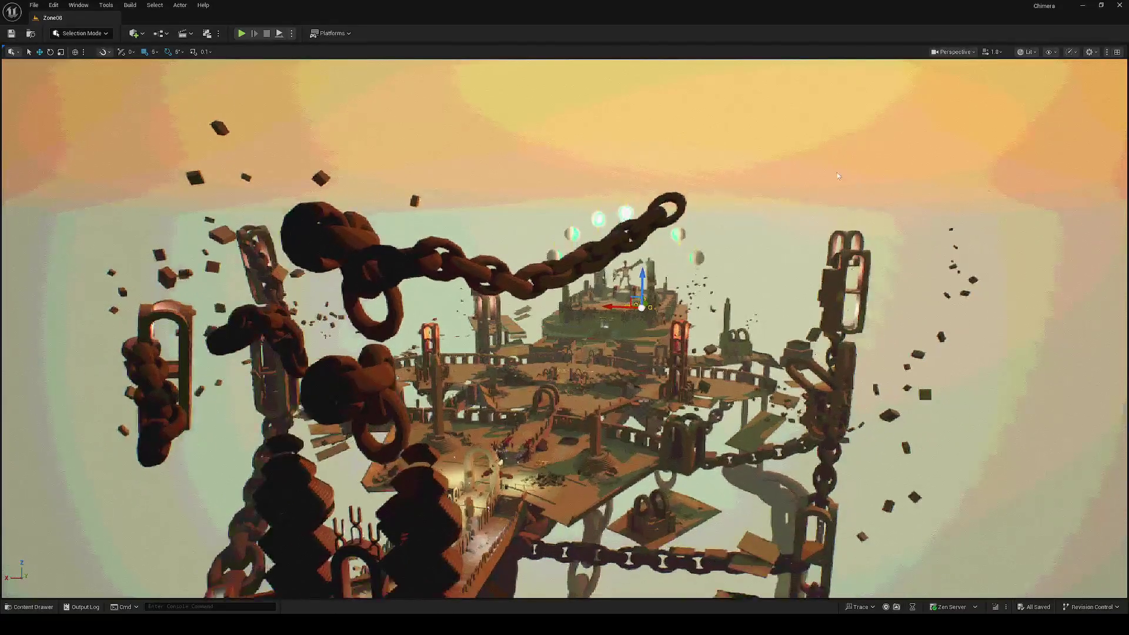
{"action": "scroll", "coordinate": [838, 176], "scroll_direction": "down", "scroll_amount": 5}
{"action": "left_click_drag", "start_coordinate": [838, 176], "coordinate": [838, 247]}
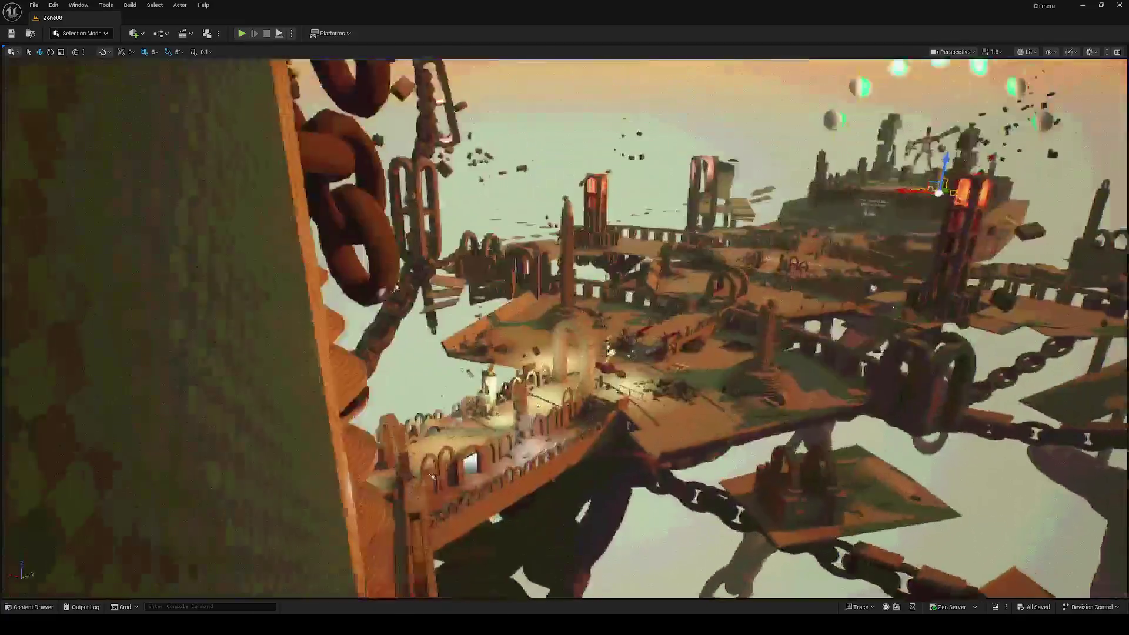
{"action": "left_click_drag", "start_coordinate": [252, 173], "coordinate": [252, 173]}
{"action": "left_click_drag", "start_coordinate": [587, 190], "coordinate": [587, 189]}
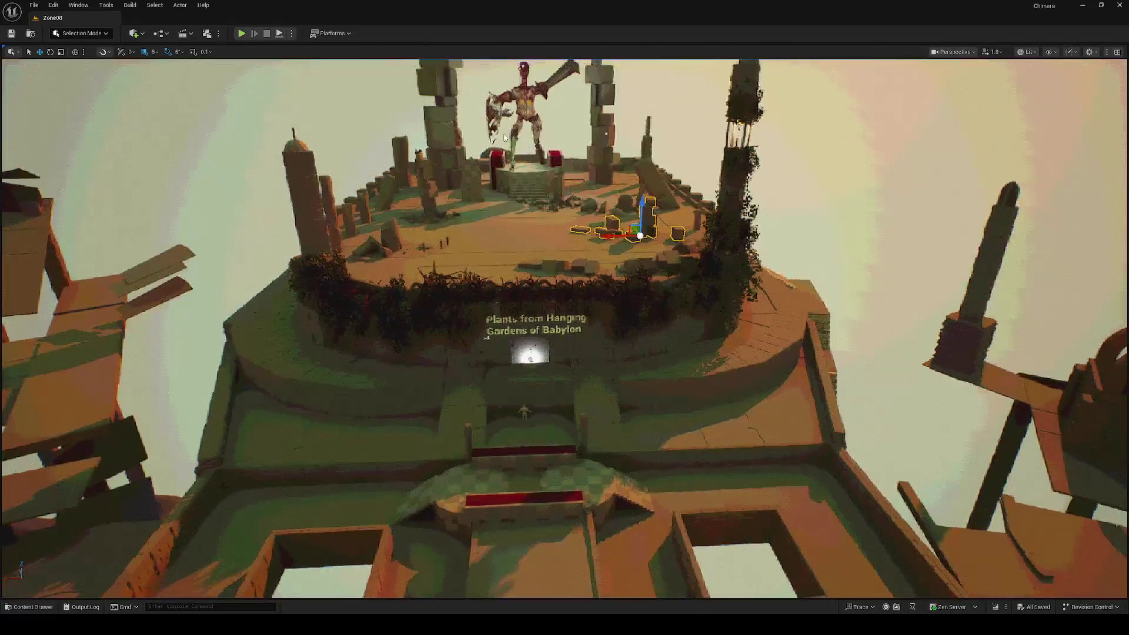
{"action": "key", "text": "Escape"}
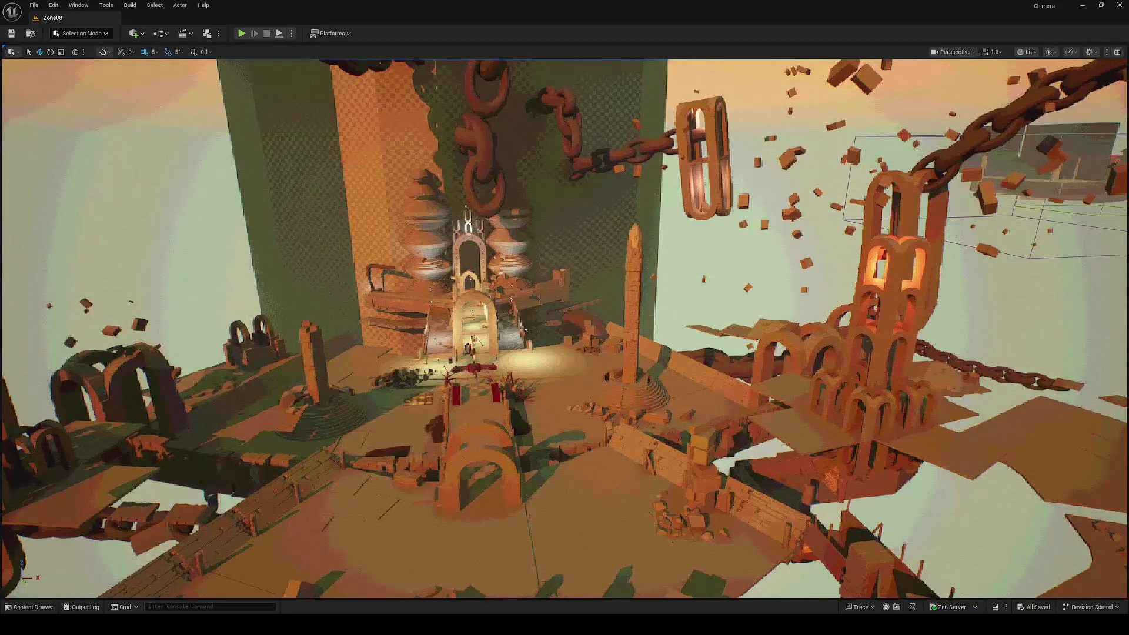
Pull the camera back over the Zone08 level and switch to the Discord window
{"action": "mouse_move", "coordinate": [581, 434]}
{"action": "left_mouse_down"}
{"action": "mouse_move", "coordinate": [647, 501]}
{"action": "mouse_move", "coordinate": [582, 432]}
{"action": "left_mouse_up"}
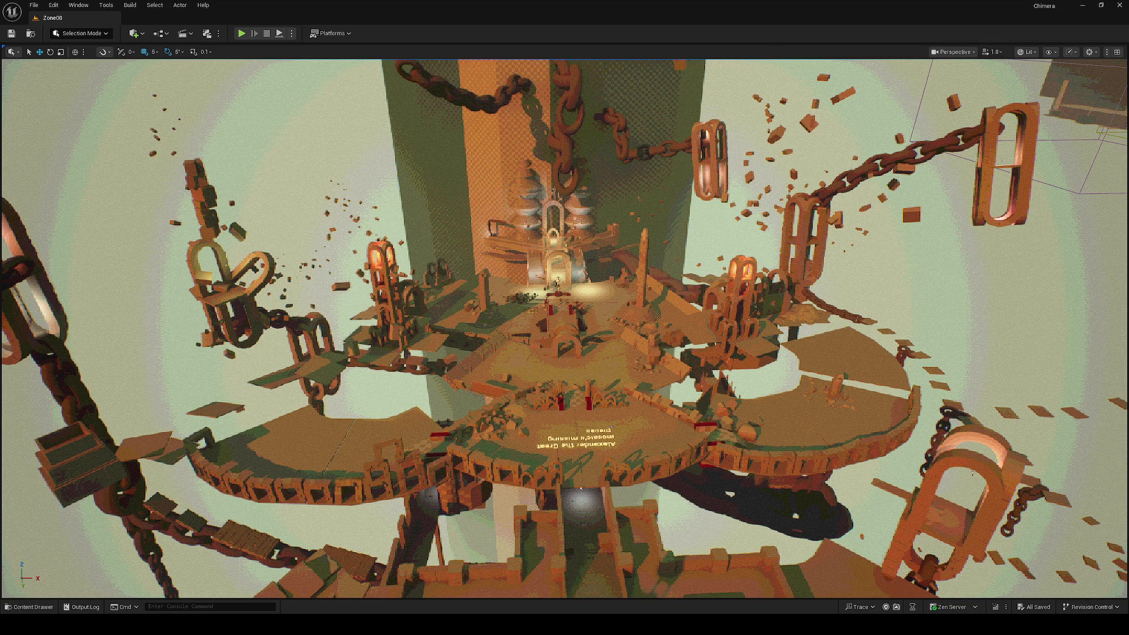
{"action": "key", "text": "alt+Tab"}
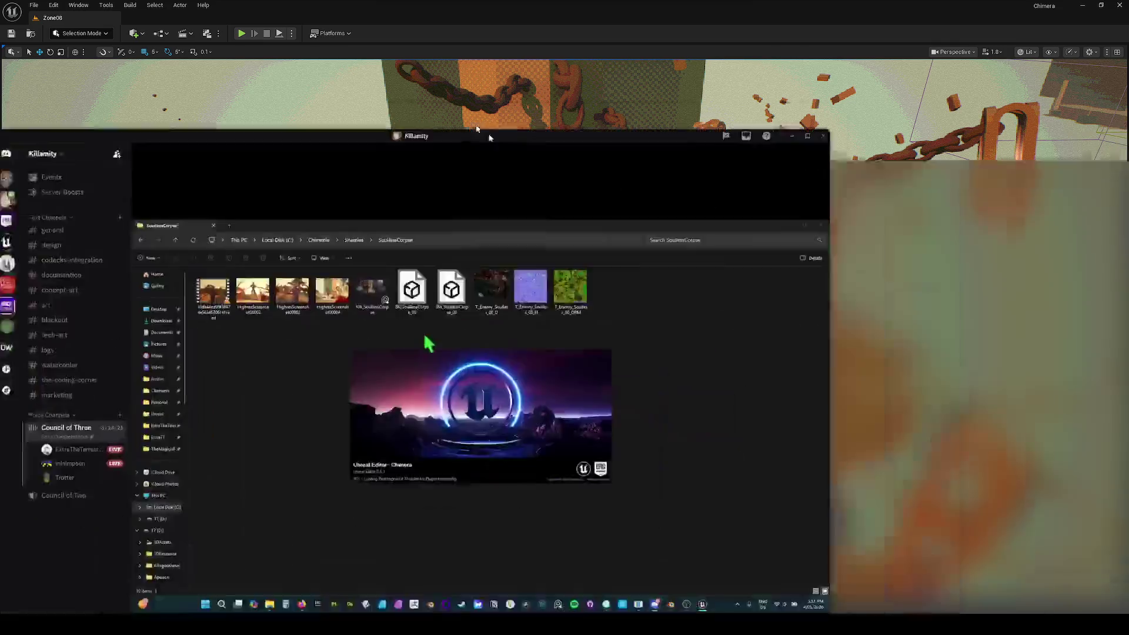
Switch back to the full-screen shared stream showing the SoulessCorpse export folder
{"action": "key", "text": "alt+Tab"}
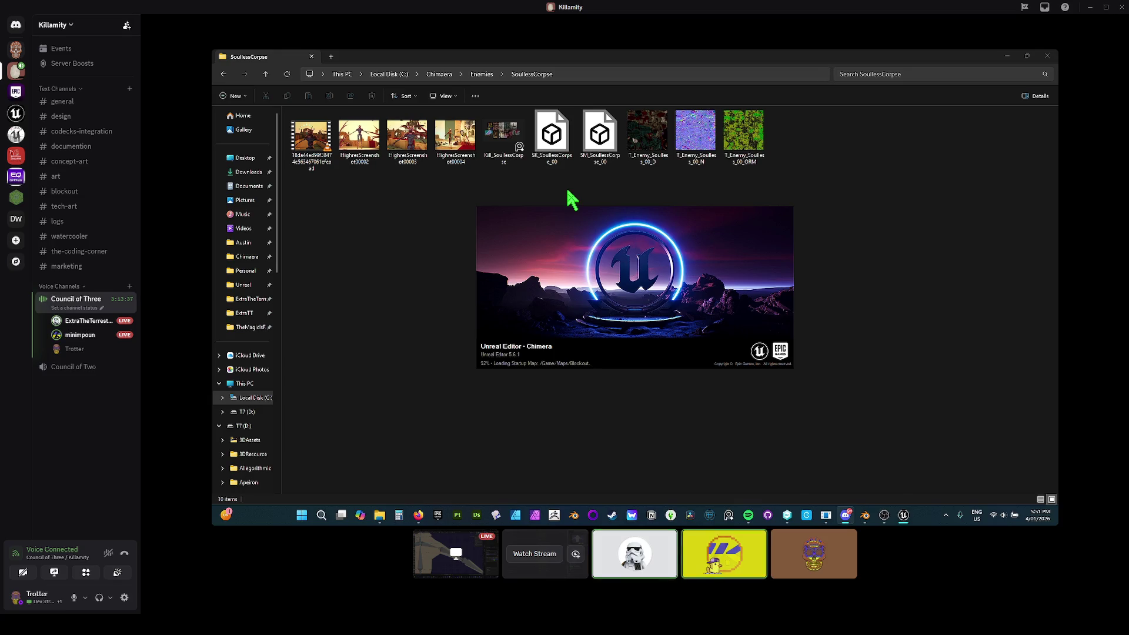
{"action": "mouse_move", "coordinate": [887, 251]}
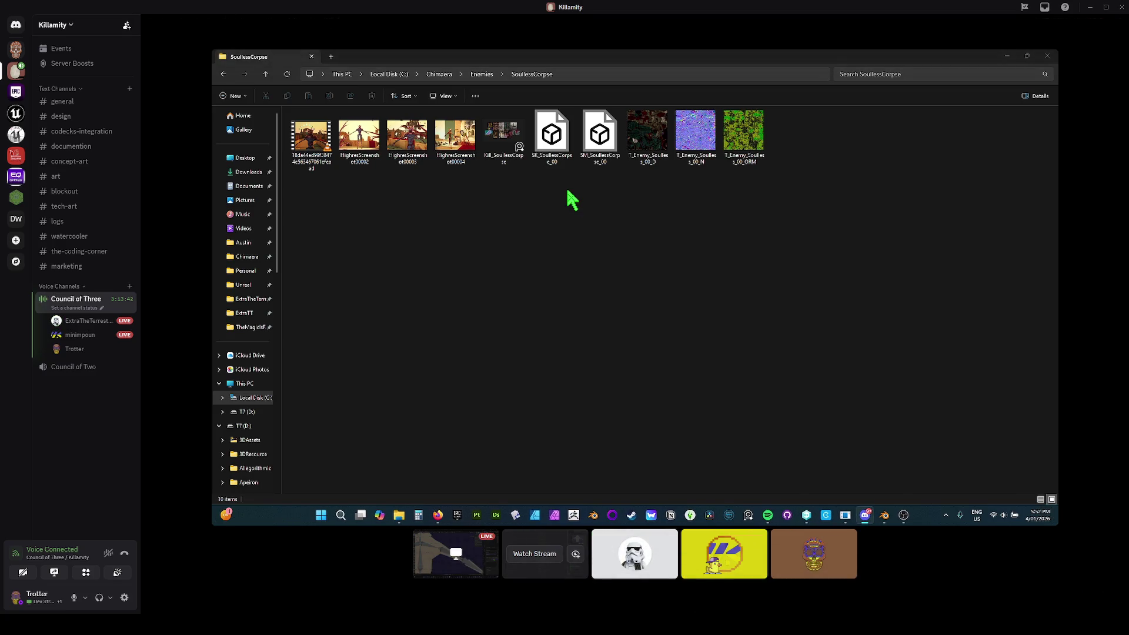
{"action": "mouse_move", "coordinate": [1025, 431]}
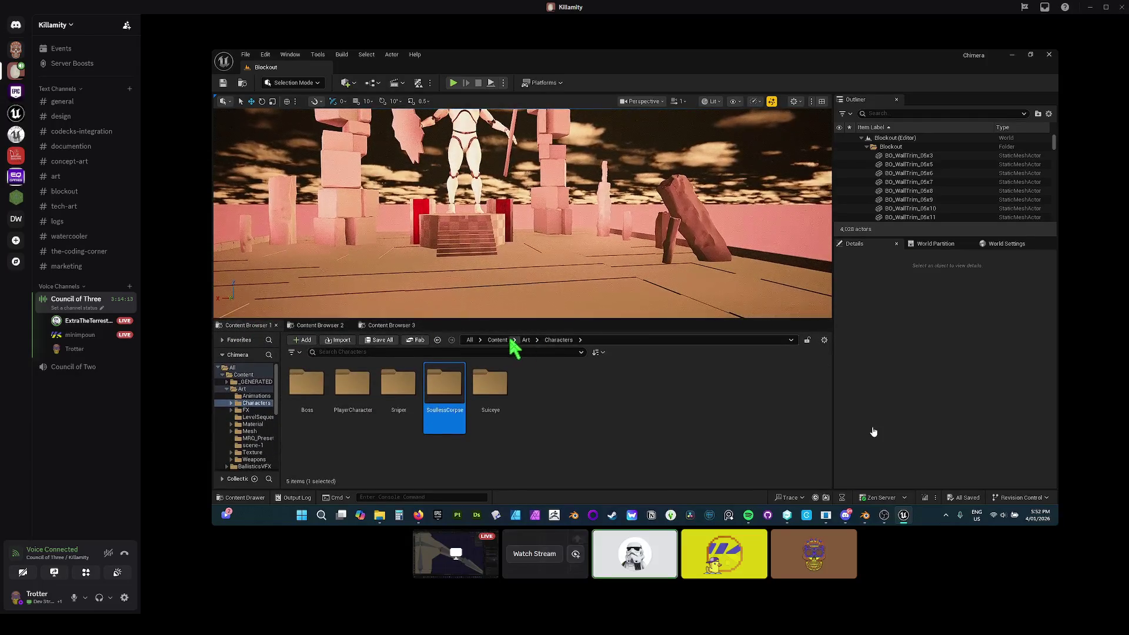
Browse the Art/Material and Art/Texture assets, toggle the Paper Flipbook filter, then return to Art/Characters
{"action": "left_click", "coordinate": [321, 325]}
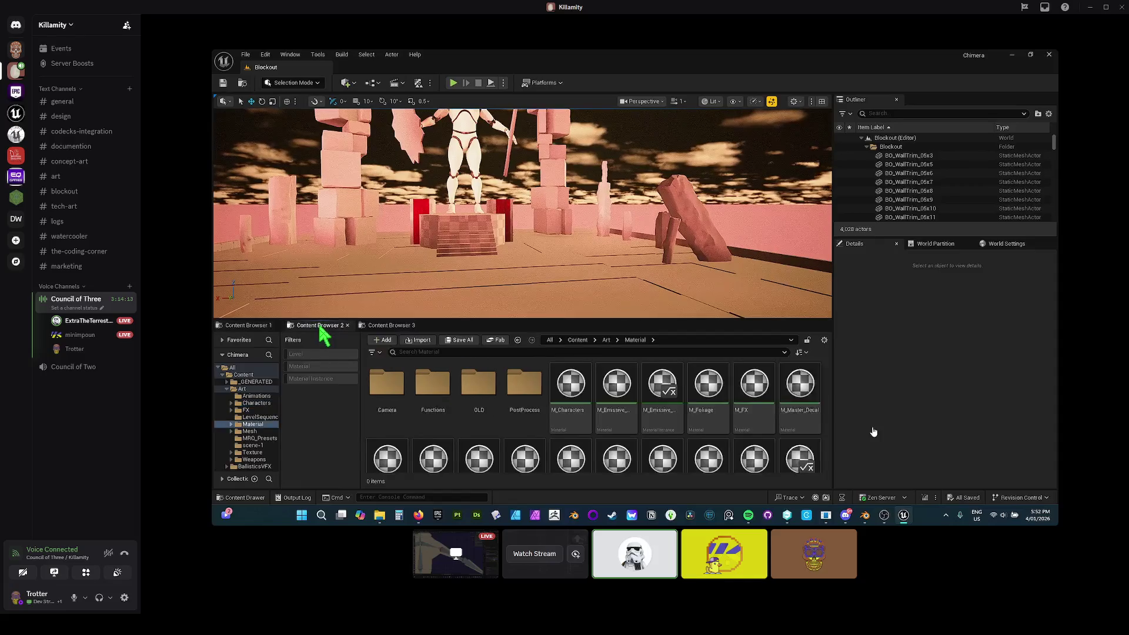
{"action": "left_click", "coordinate": [404, 327]}
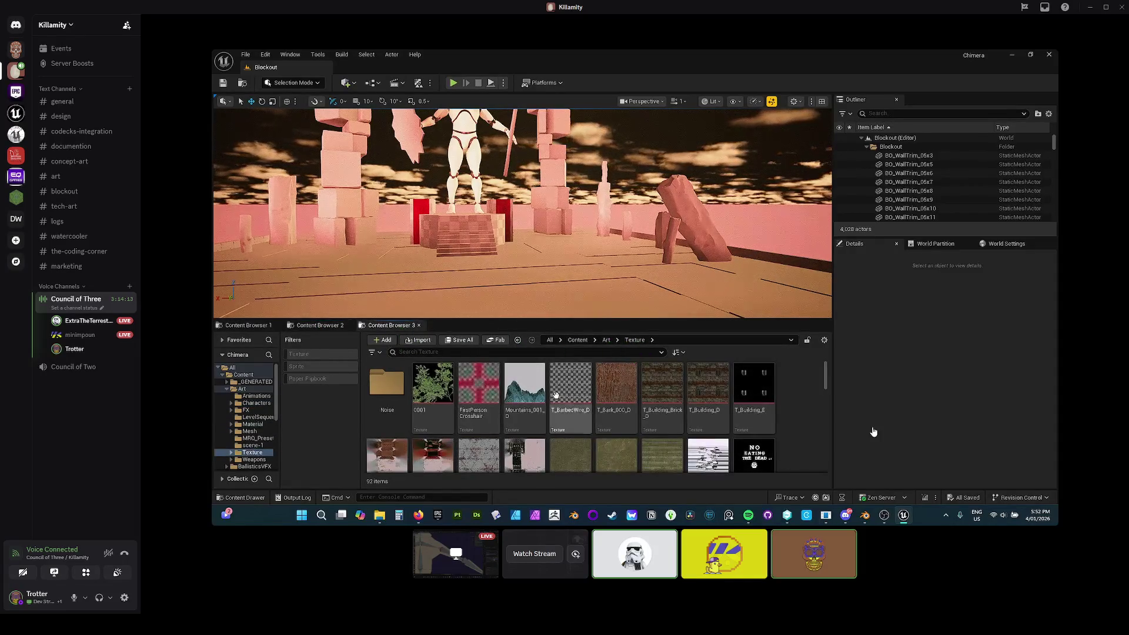
{"action": "left_click", "coordinate": [307, 379]}
{"action": "left_click", "coordinate": [306, 379]}
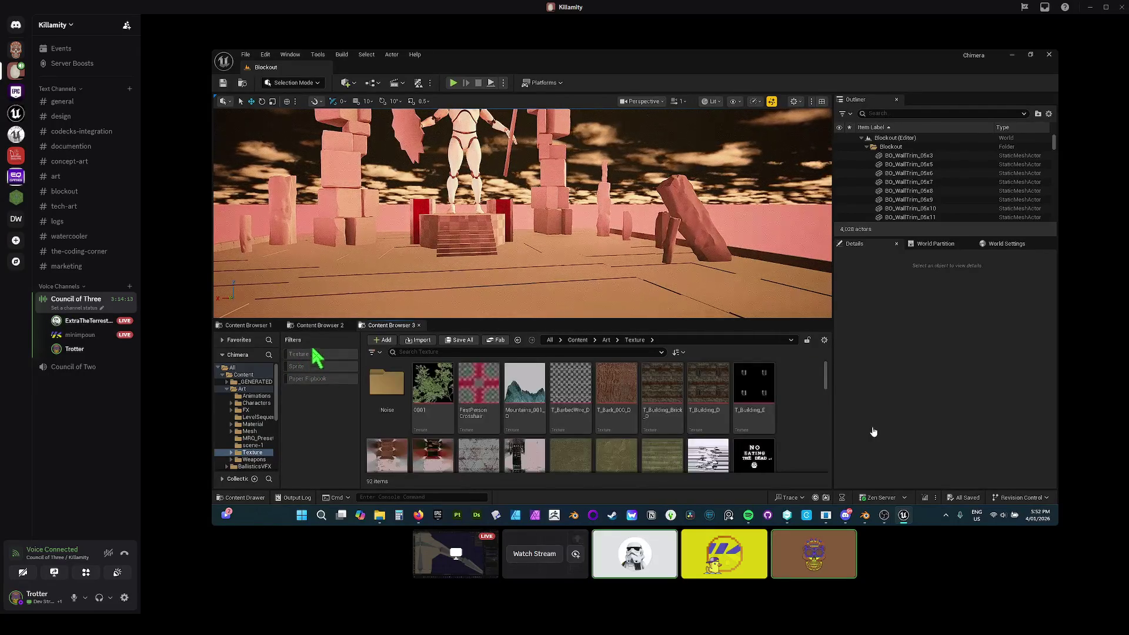
{"action": "left_click", "coordinate": [317, 325]}
{"action": "left_click", "coordinate": [247, 325]}
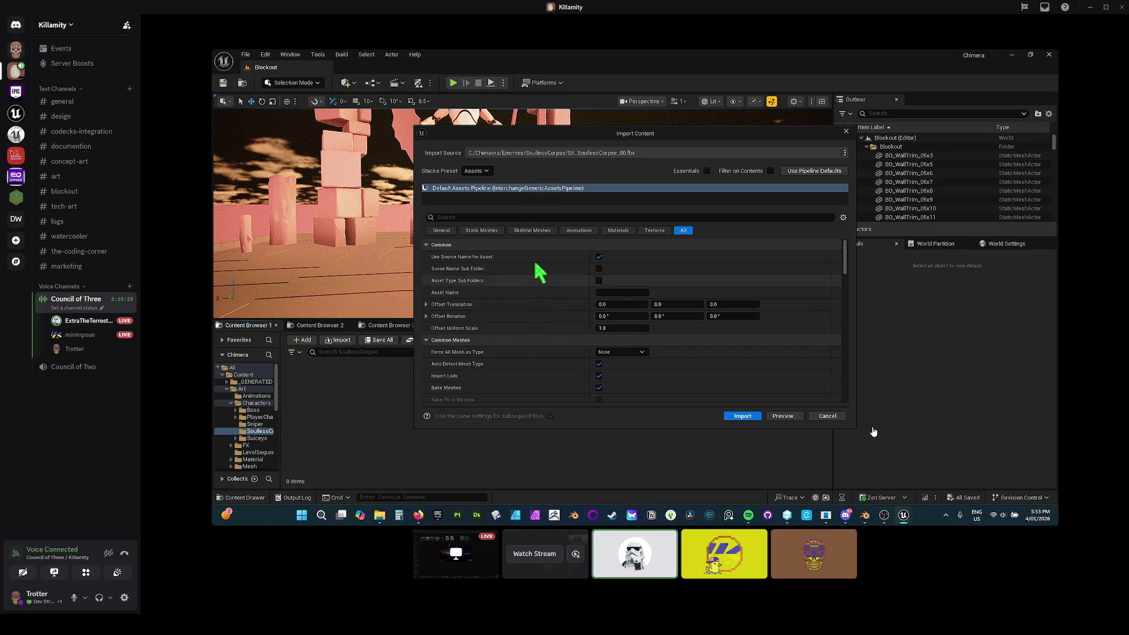
Enable importing meshes nested in the bone hierarchy in the import settings
{"action": "scroll", "coordinate": [534, 285], "scroll_direction": "down", "scroll_amount": 2}
{"action": "scroll", "coordinate": [534, 276], "scroll_direction": "down", "scroll_amount": 4}
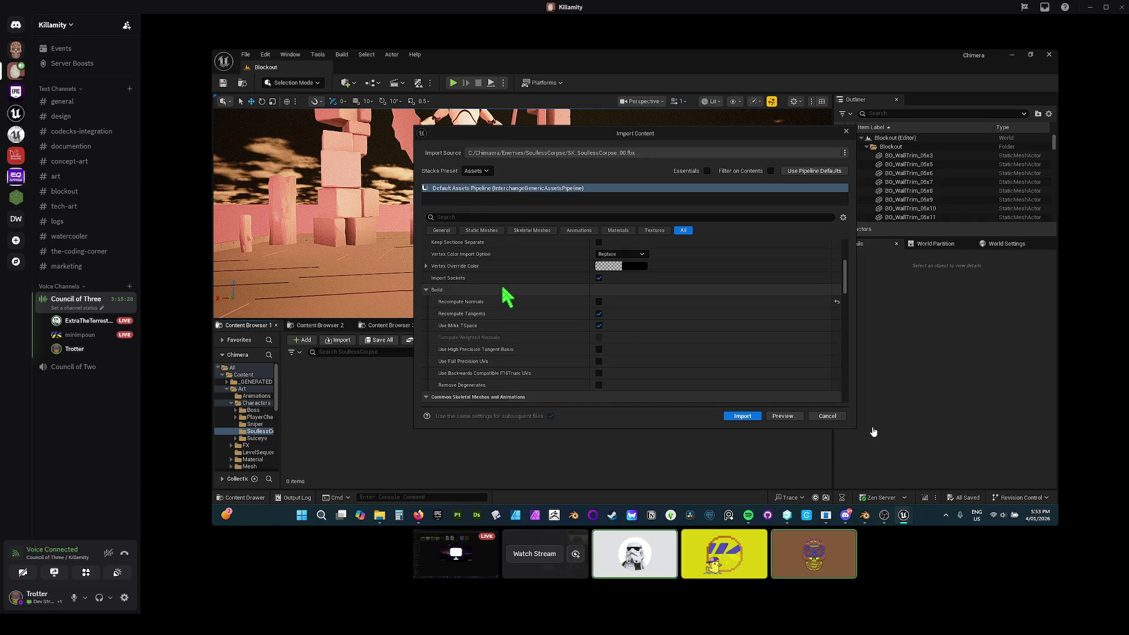
{"action": "scroll", "coordinate": [507, 297], "scroll_direction": "down", "scroll_amount": 1}
{"action": "scroll", "coordinate": [507, 297], "scroll_direction": "up", "scroll_amount": 7}
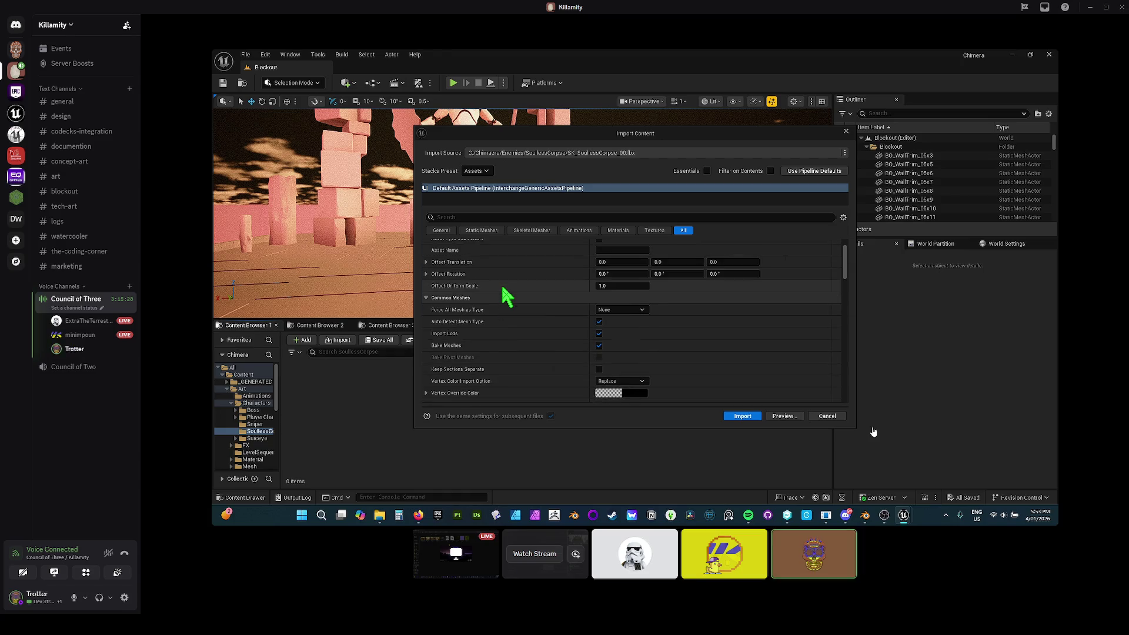
{"action": "scroll", "coordinate": [507, 297], "scroll_direction": "down", "scroll_amount": 8}
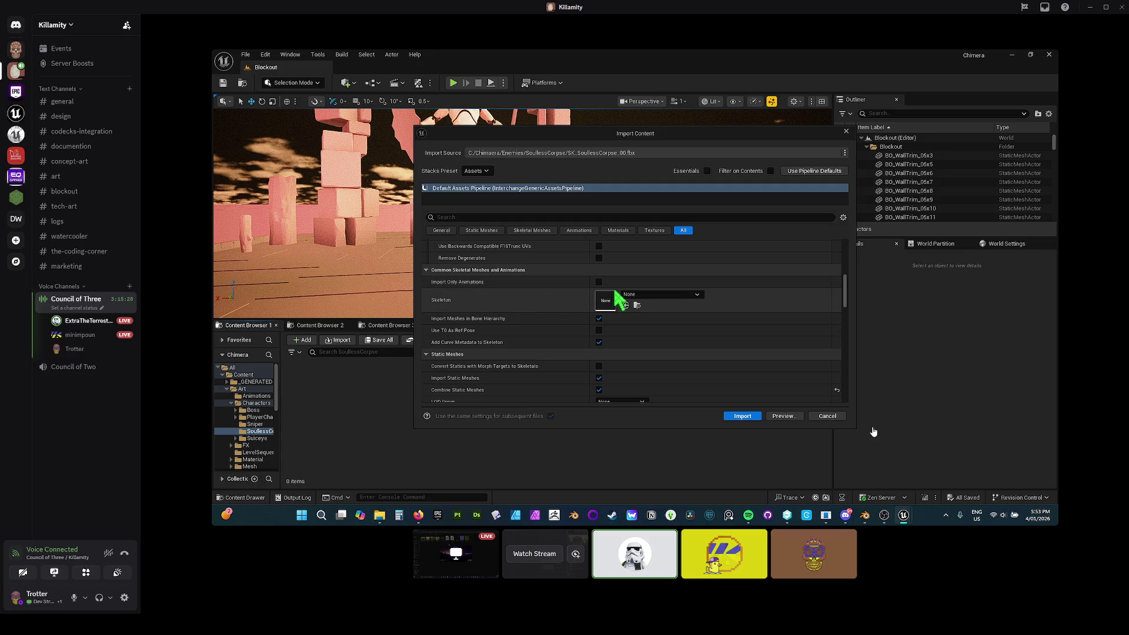
{"action": "left_click", "coordinate": [599, 318]}
Uncheck Build Nanite for the imported SK_SoulessCorpse_00 mesh
{"action": "scroll", "coordinate": [541, 349], "scroll_direction": "down", "scroll_amount": 2}
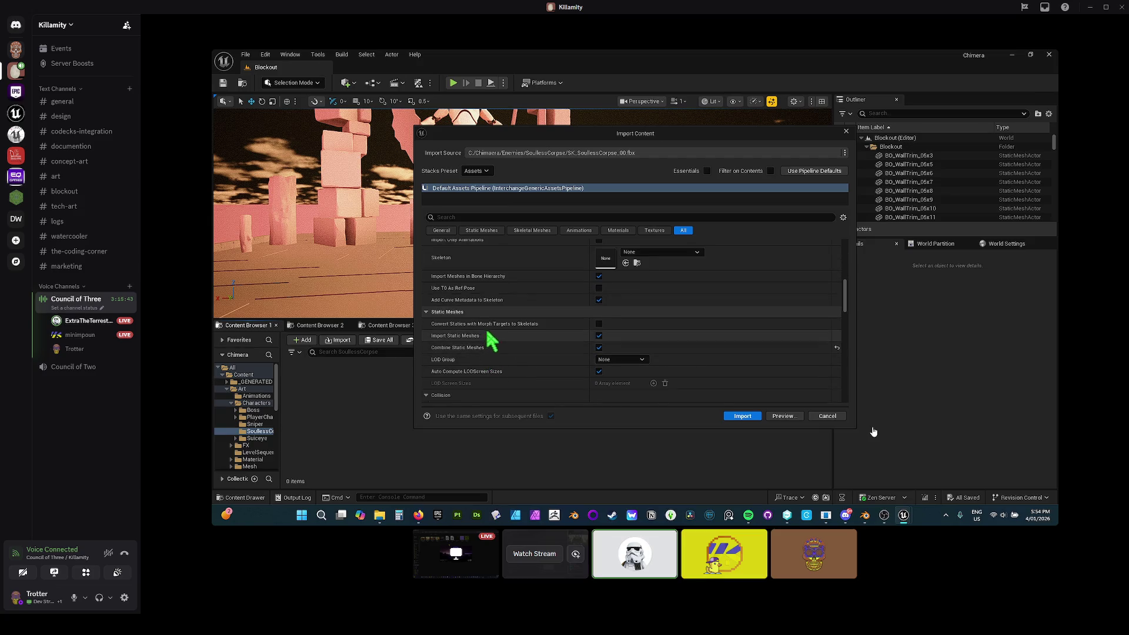
{"action": "scroll", "coordinate": [500, 366], "scroll_direction": "down", "scroll_amount": 6}
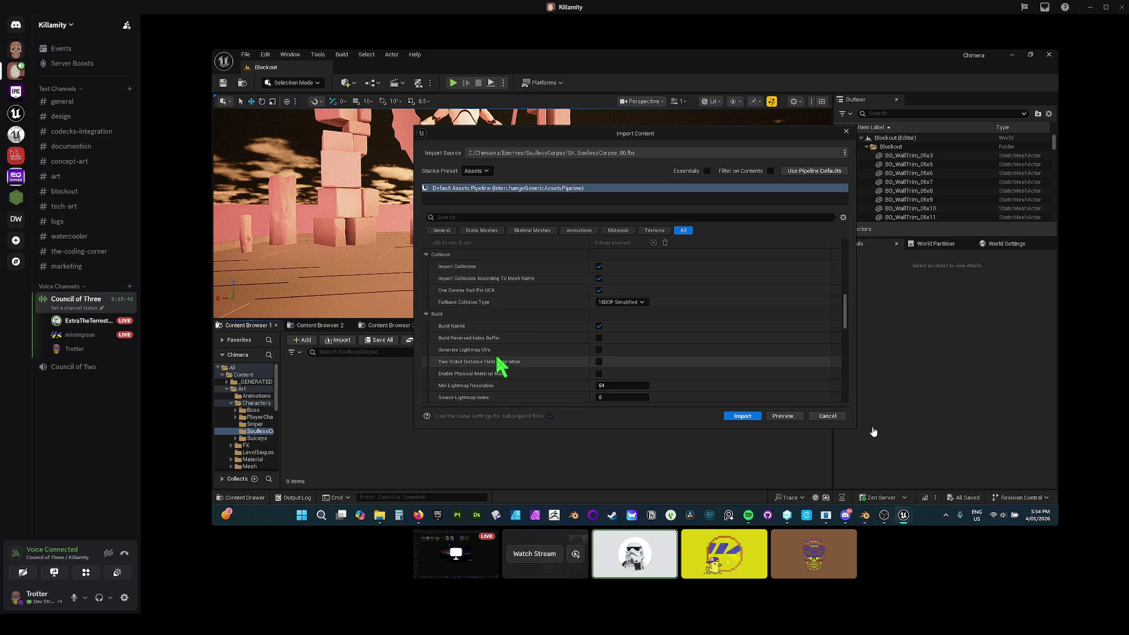
{"action": "left_click", "coordinate": [598, 326]}
{"action": "scroll", "coordinate": [518, 341], "scroll_direction": "down", "scroll_amount": 3}
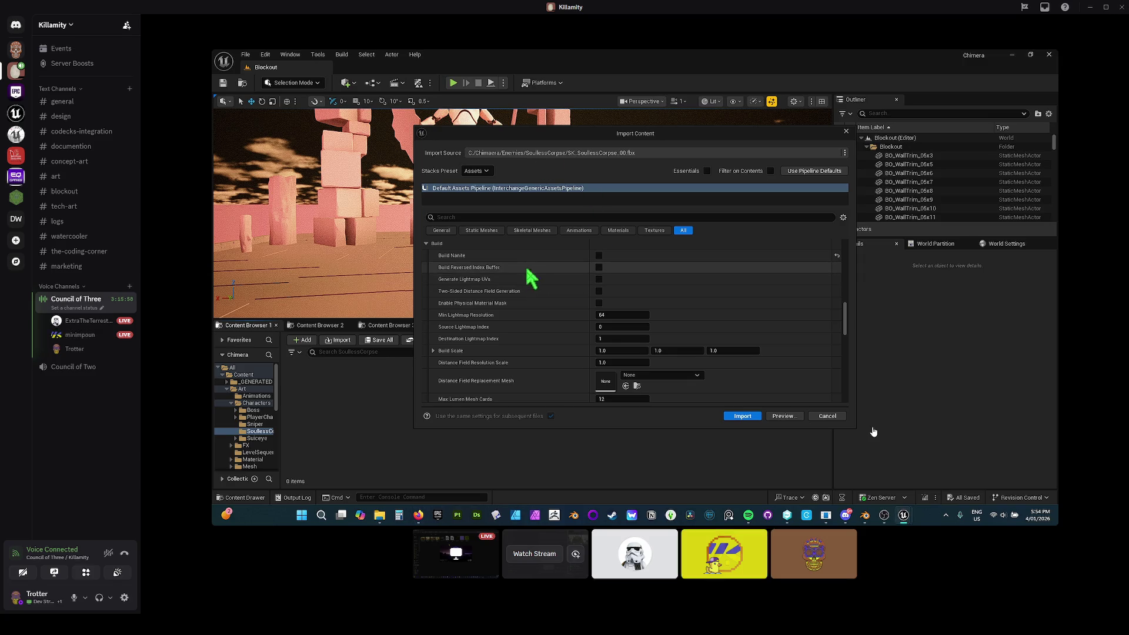
{"action": "scroll", "coordinate": [580, 327], "scroll_direction": "down", "scroll_amount": 5}
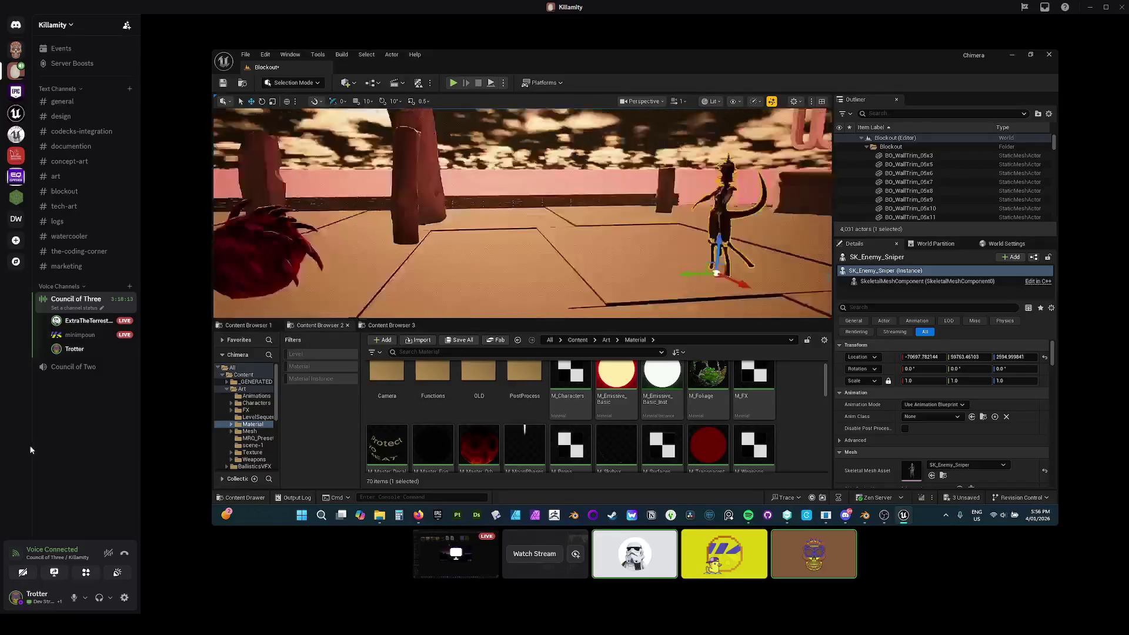
Bring up the Windows Start menu with its installed apps
{"action": "key", "text": "super"}
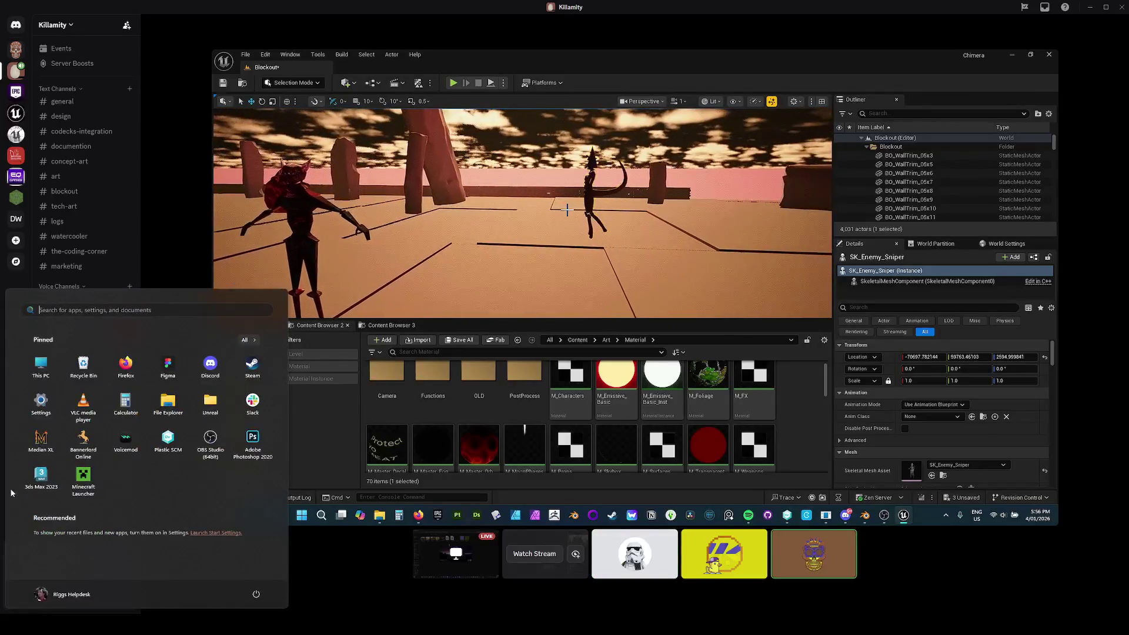
Launch Figma from the Start menu's pinned apps
{"action": "left_click", "coordinate": [126, 364]}
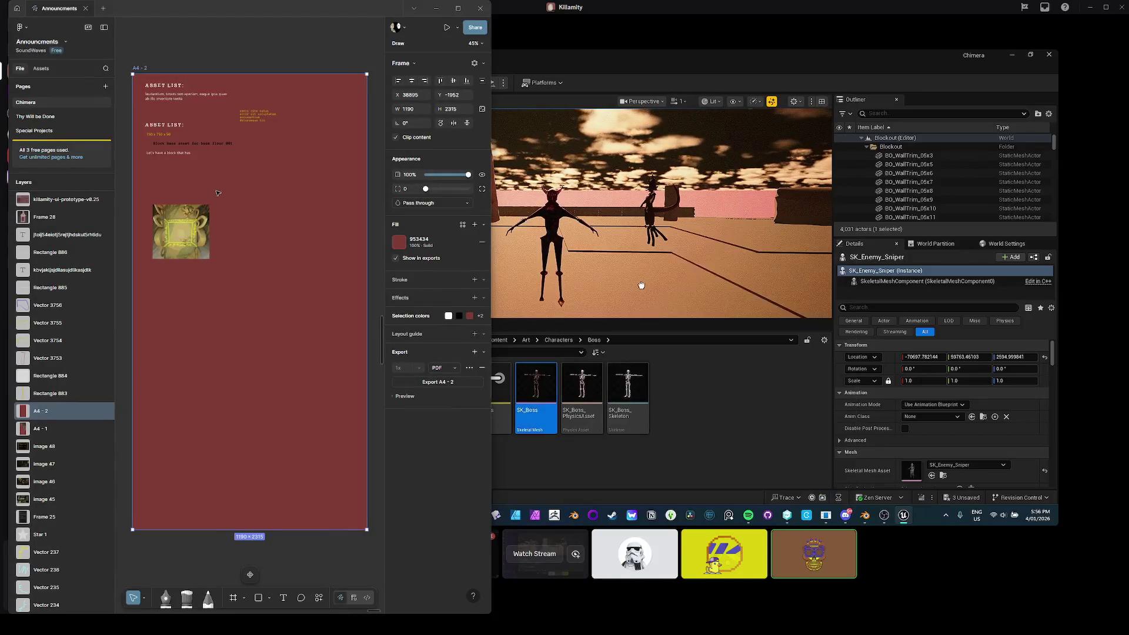
Zoom and pan the Figma canvas across the design frames toward the concept map
{"action": "scroll", "coordinate": [188, 196], "scroll_direction": "down", "scroll_amount": 5}
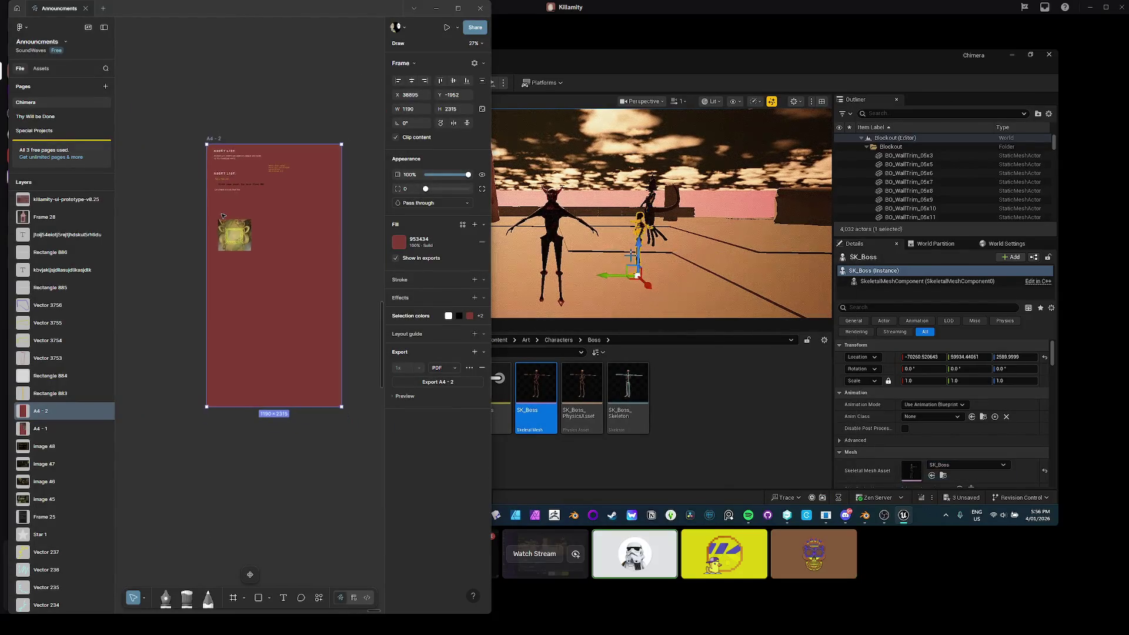
{"action": "scroll", "coordinate": [230, 229], "scroll_direction": "down", "scroll_amount": 5}
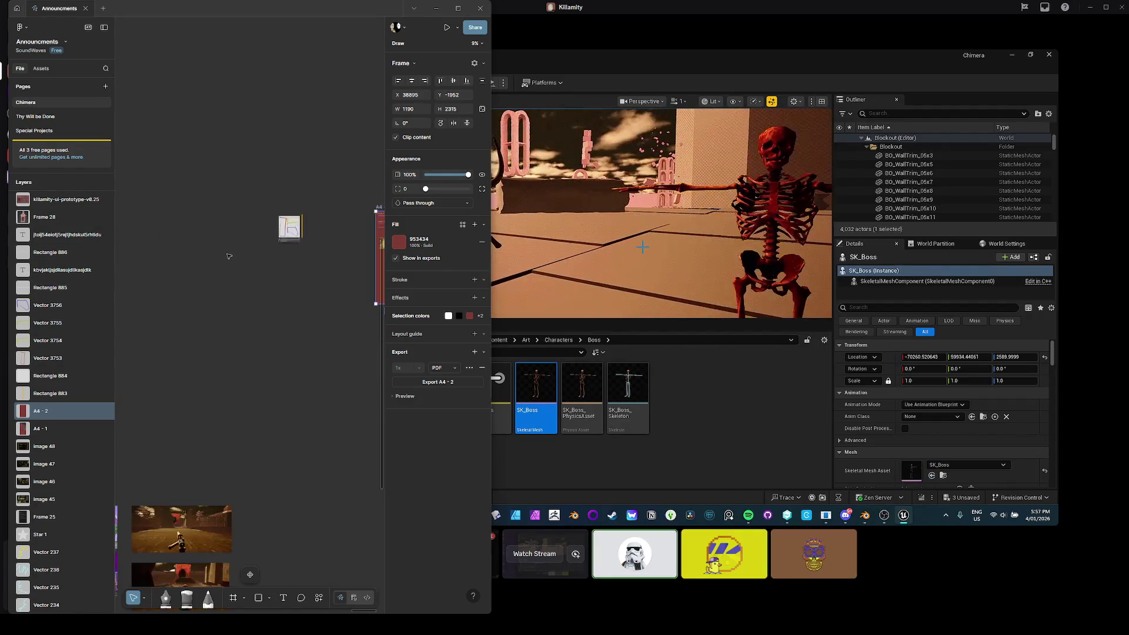
{"action": "scroll", "coordinate": [226, 257], "scroll_direction": "down", "scroll_amount": 3}
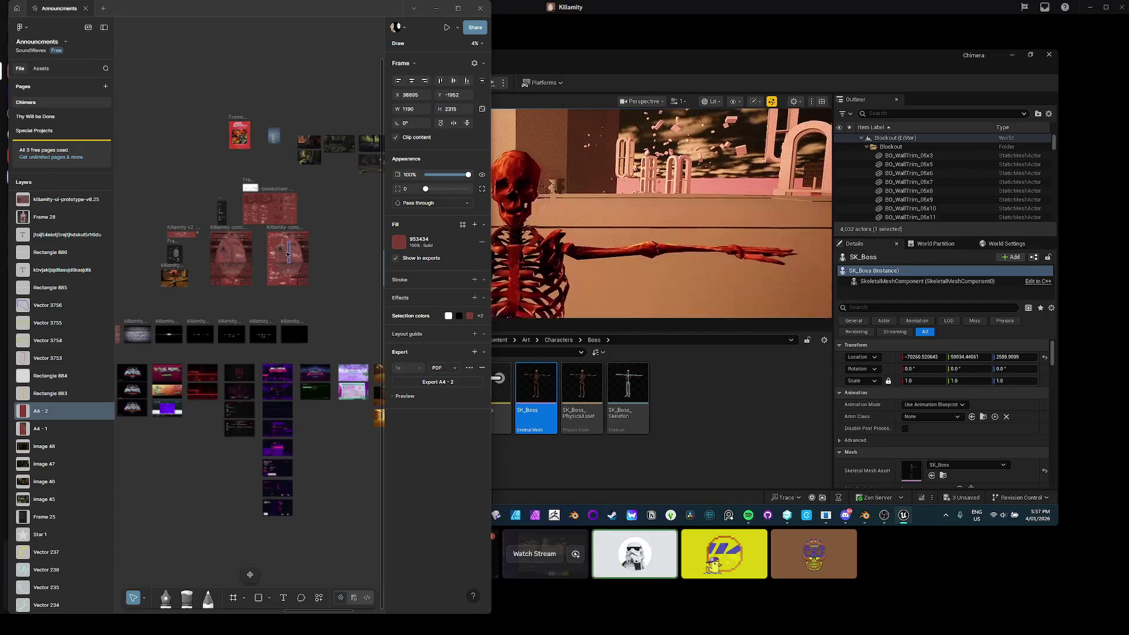
{"action": "scroll", "coordinate": [292, 301], "scroll_direction": "up", "scroll_amount": 2}
{"action": "scroll", "coordinate": [292, 301], "scroll_direction": "up", "scroll_amount": 5}
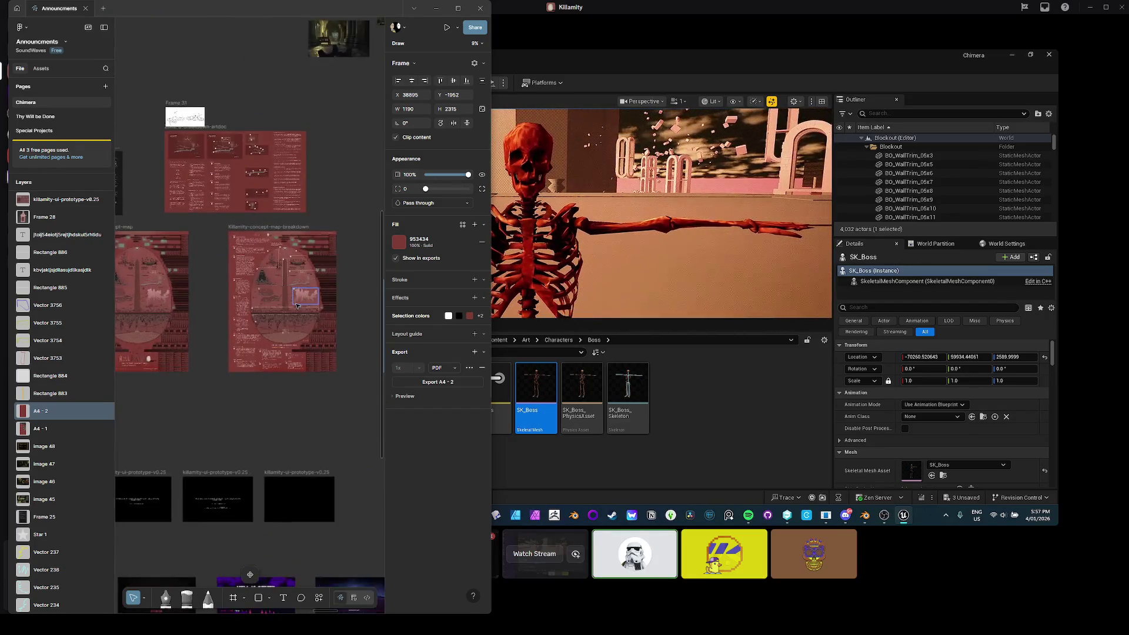
{"action": "scroll", "coordinate": [233, 300], "scroll_direction": "up", "scroll_amount": 4}
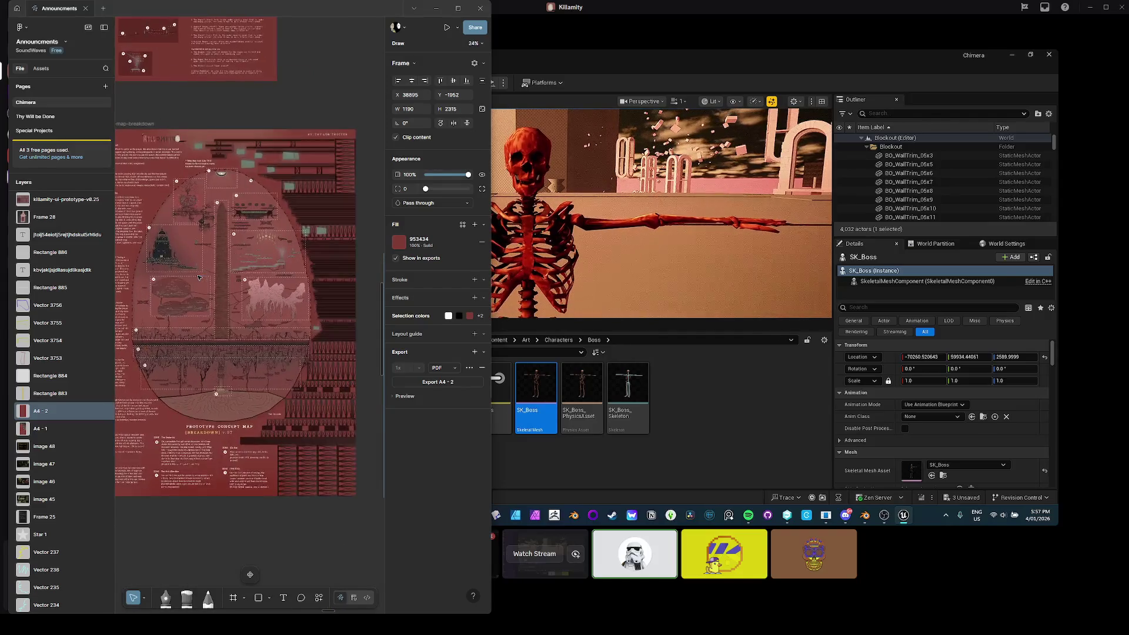
{"action": "scroll", "coordinate": [193, 277], "scroll_direction": "down", "scroll_amount": 2}
{"action": "left_click_drag", "start_coordinate": [193, 276], "coordinate": [288, 282]}
{"action": "scroll", "coordinate": [289, 282], "scroll_direction": "left", "scroll_amount": 2}
{"action": "scroll", "coordinate": [277, 285], "scroll_direction": "down", "scroll_amount": 2}
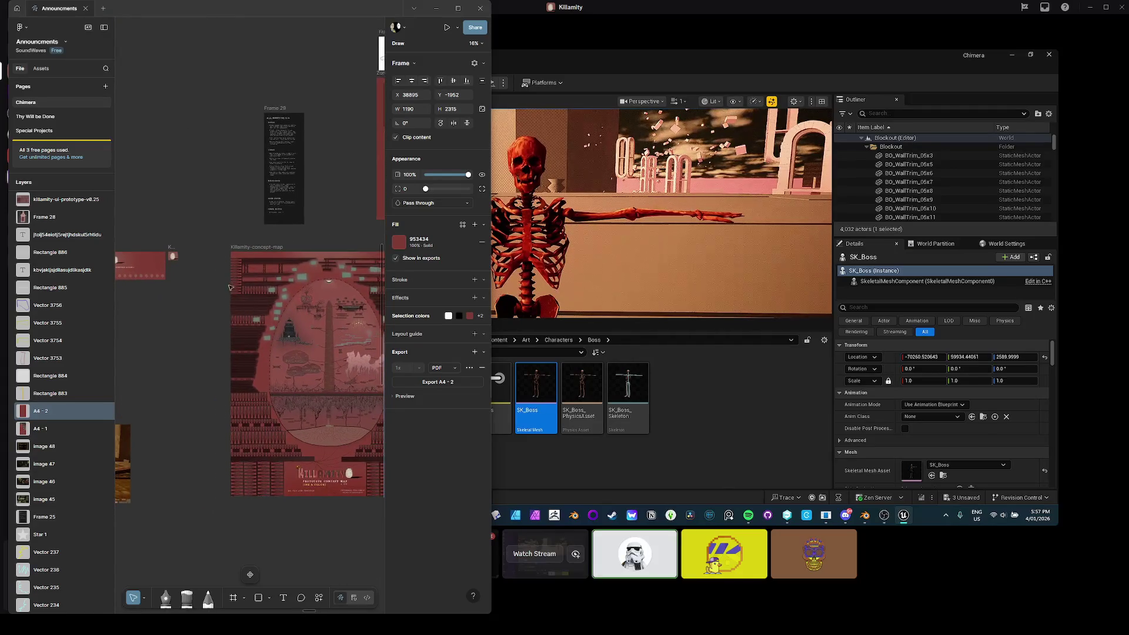
{"action": "scroll", "coordinate": [268, 288], "scroll_direction": "up", "scroll_amount": 3}
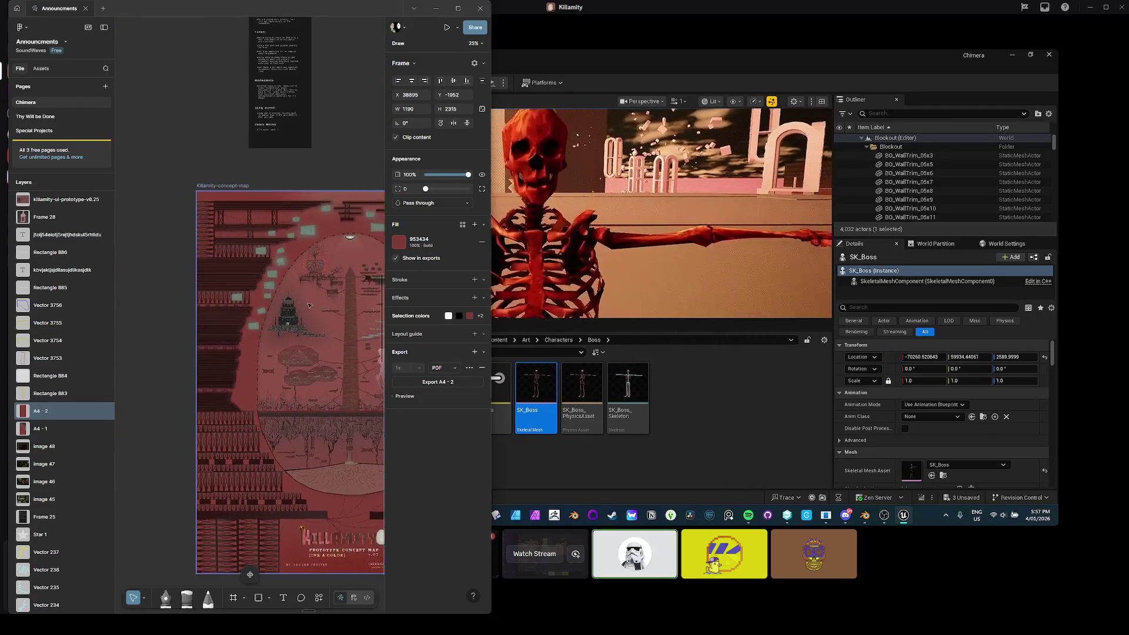
{"action": "scroll", "coordinate": [247, 315], "scroll_direction": "down", "scroll_amount": 5}
{"action": "scroll", "coordinate": [247, 316], "scroll_direction": "left", "scroll_amount": 3}
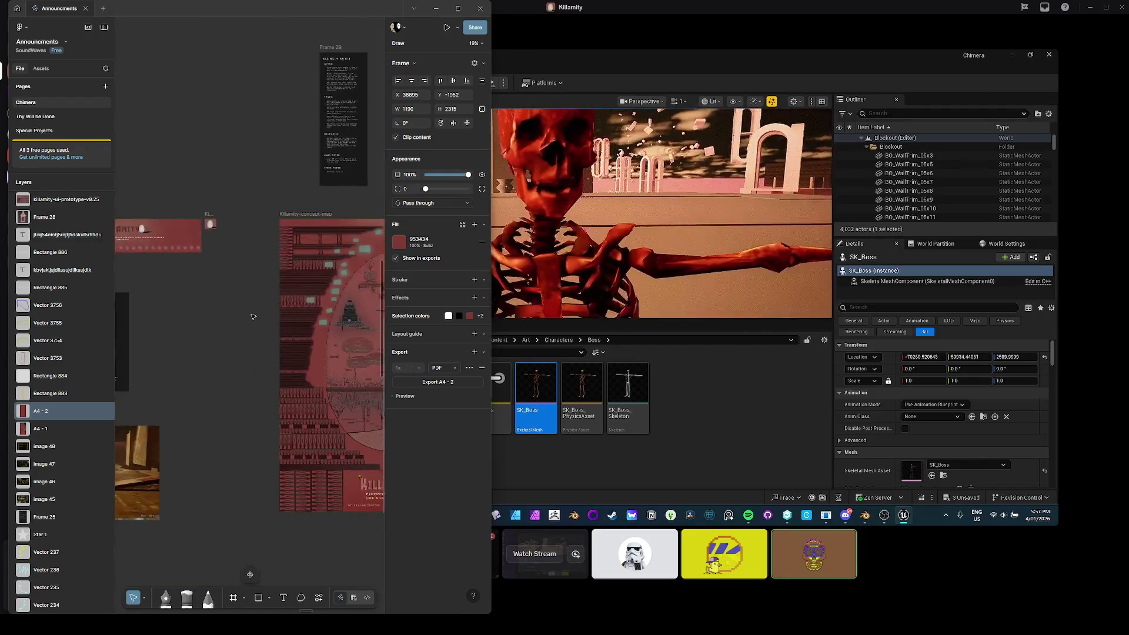
{"action": "scroll", "coordinate": [246, 315], "scroll_direction": "down", "scroll_amount": 2}
{"action": "scroll", "coordinate": [259, 318], "scroll_direction": "down", "scroll_amount": 4}
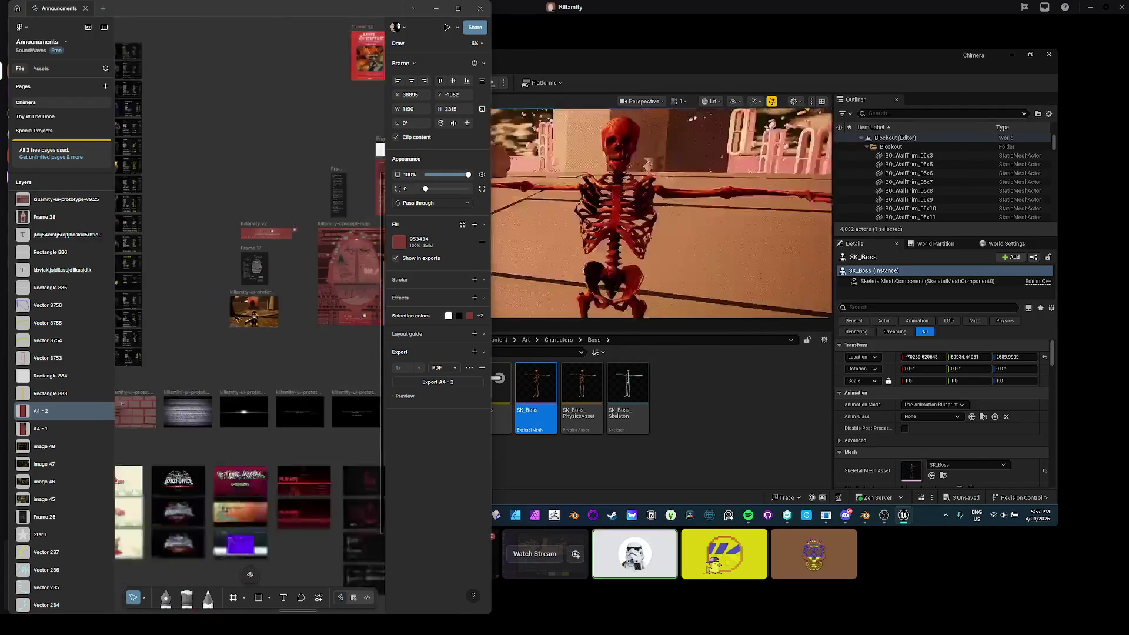
{"action": "scroll", "coordinate": [279, 321], "scroll_direction": "left", "scroll_amount": 2}
{"action": "scroll", "coordinate": [280, 321], "scroll_direction": "left", "scroll_amount": 4}
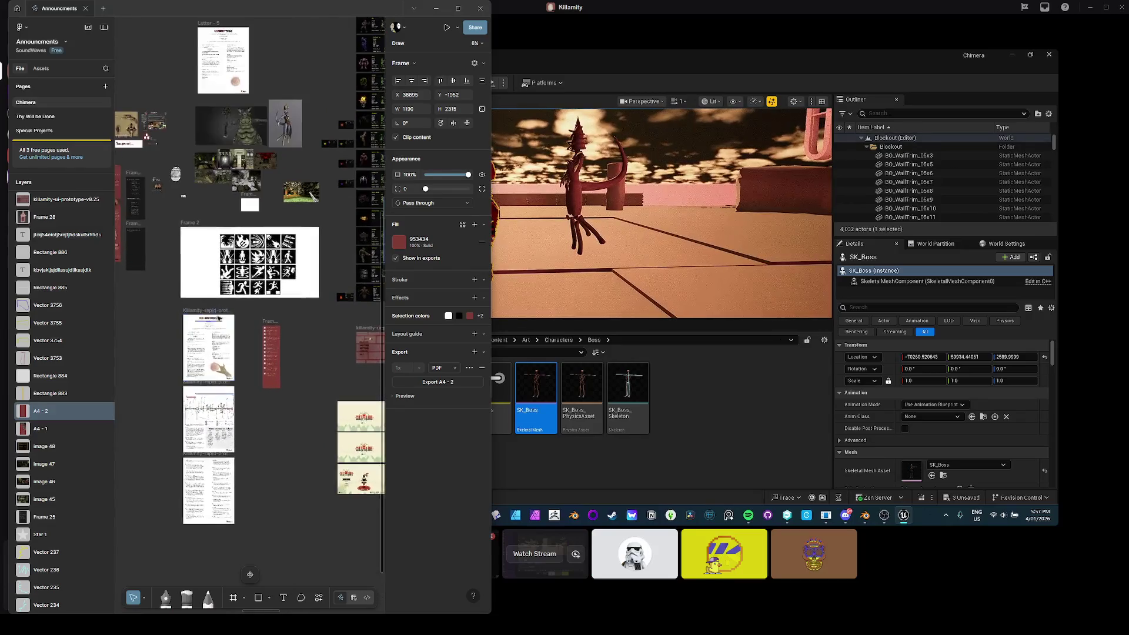
{"action": "scroll", "coordinate": [273, 332], "scroll_direction": "up", "scroll_amount": 1}
{"action": "scroll", "coordinate": [206, 264], "scroll_direction": "up", "scroll_amount": 2}
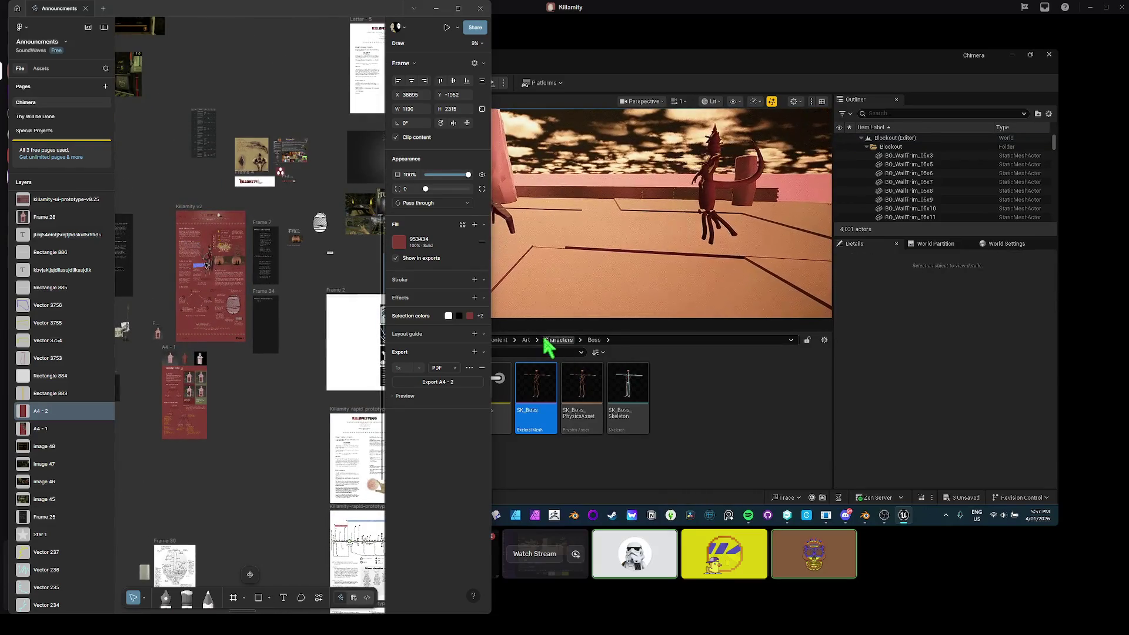
{"action": "scroll", "coordinate": [210, 266], "scroll_direction": "up", "scroll_amount": 8}
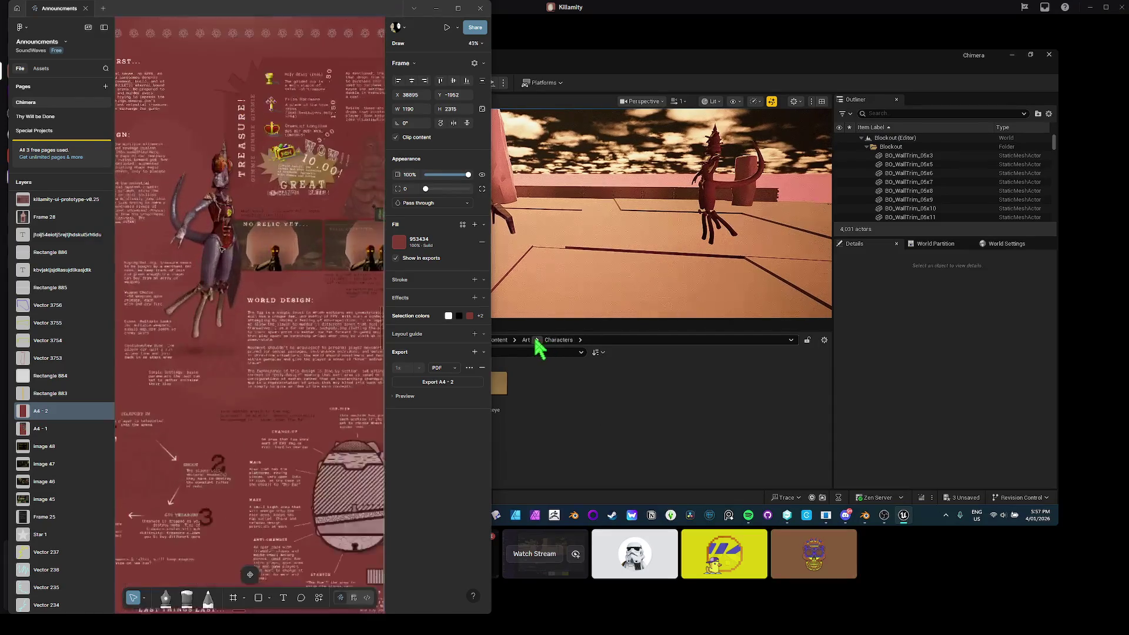
Clear the A4 - 2 frame selection, then select the Killamity v2 frame and zoom in
{"action": "key", "text": "Escape"}
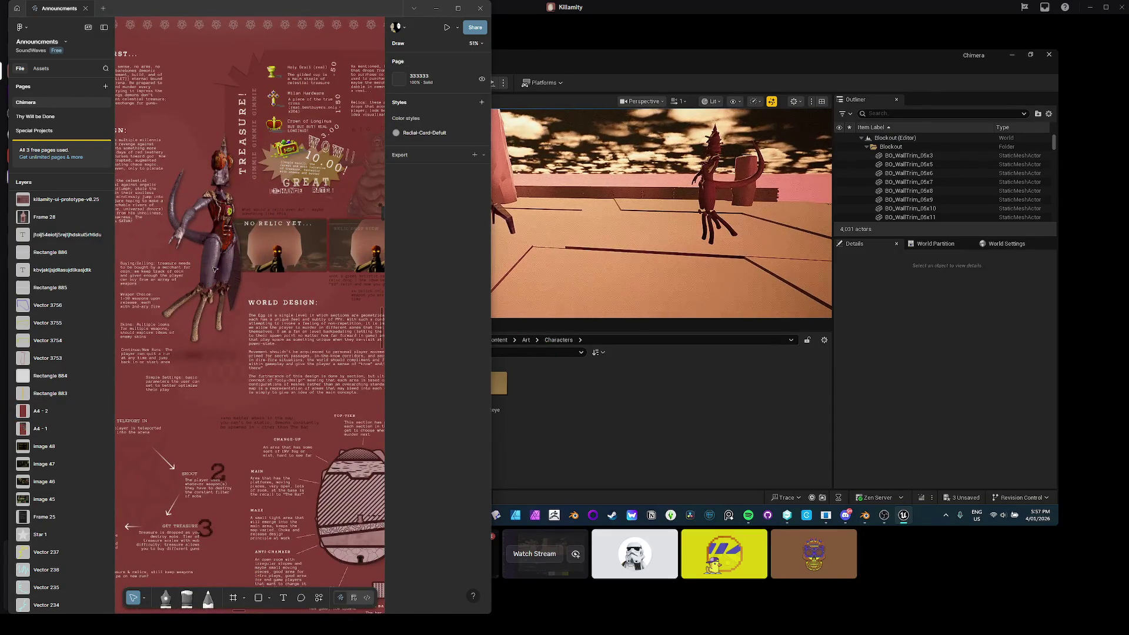
{"action": "scroll", "coordinate": [214, 269], "scroll_direction": "up", "scroll_amount": 4}
{"action": "scroll", "coordinate": [197, 141], "scroll_direction": "left", "scroll_amount": 2}
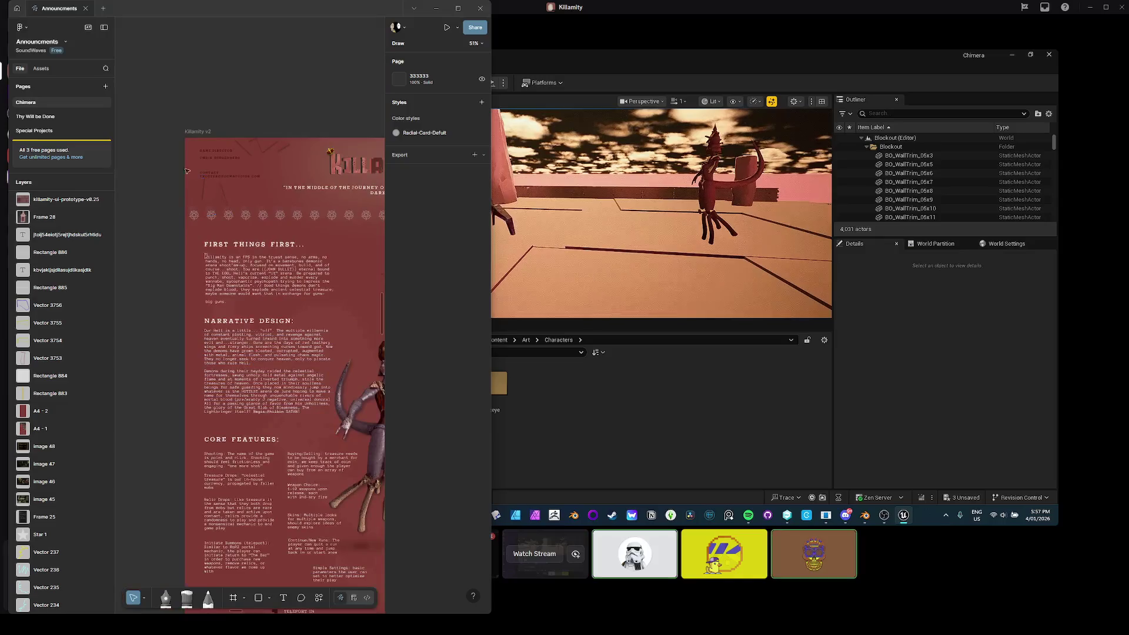
{"action": "left_click", "coordinate": [194, 134]}
{"action": "scroll", "coordinate": [185, 290], "scroll_direction": "down", "scroll_amount": 4}
{"action": "scroll", "coordinate": [186, 291], "scroll_direction": "right", "scroll_amount": 5}
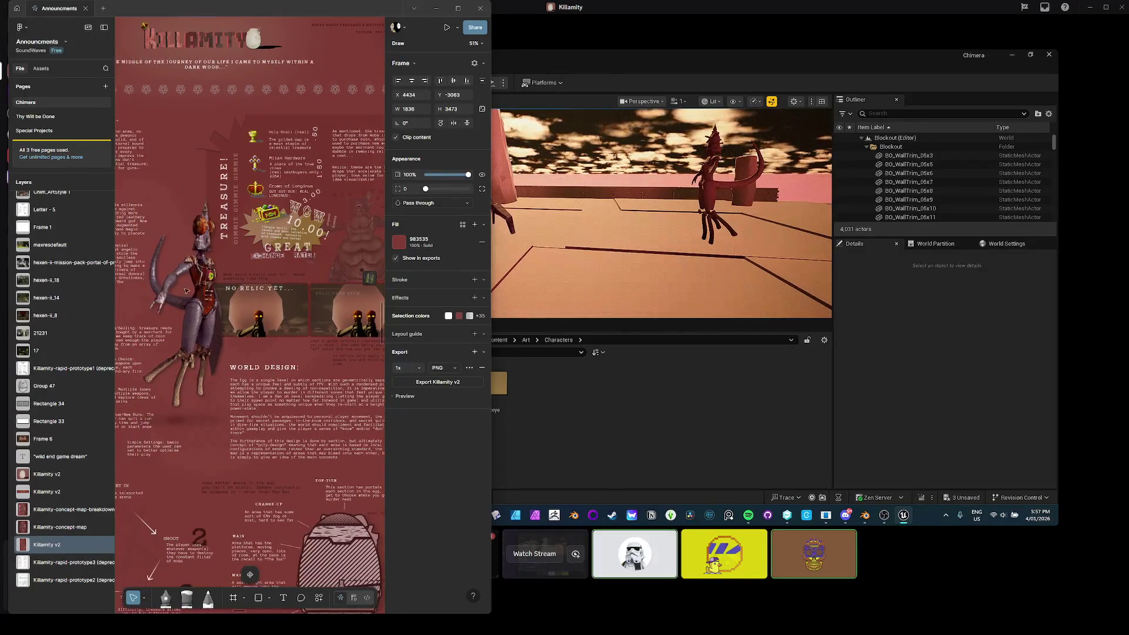
{"action": "scroll", "coordinate": [172, 311], "scroll_direction": "up", "scroll_amount": 5}
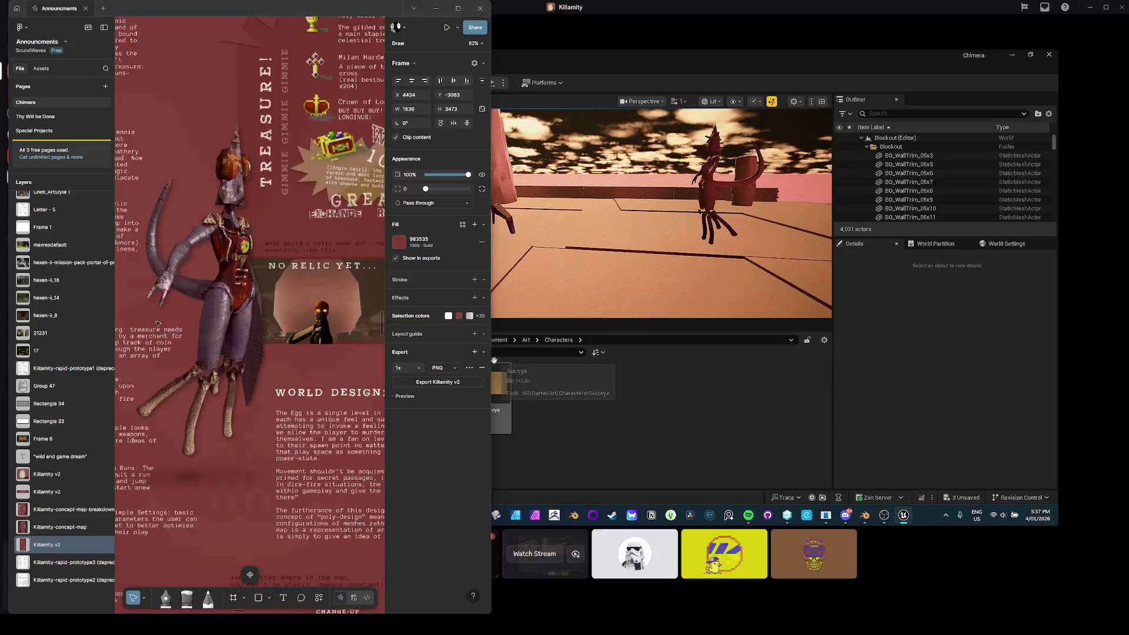
{"action": "scroll", "coordinate": [225, 258], "scroll_direction": "up", "scroll_amount": 2}
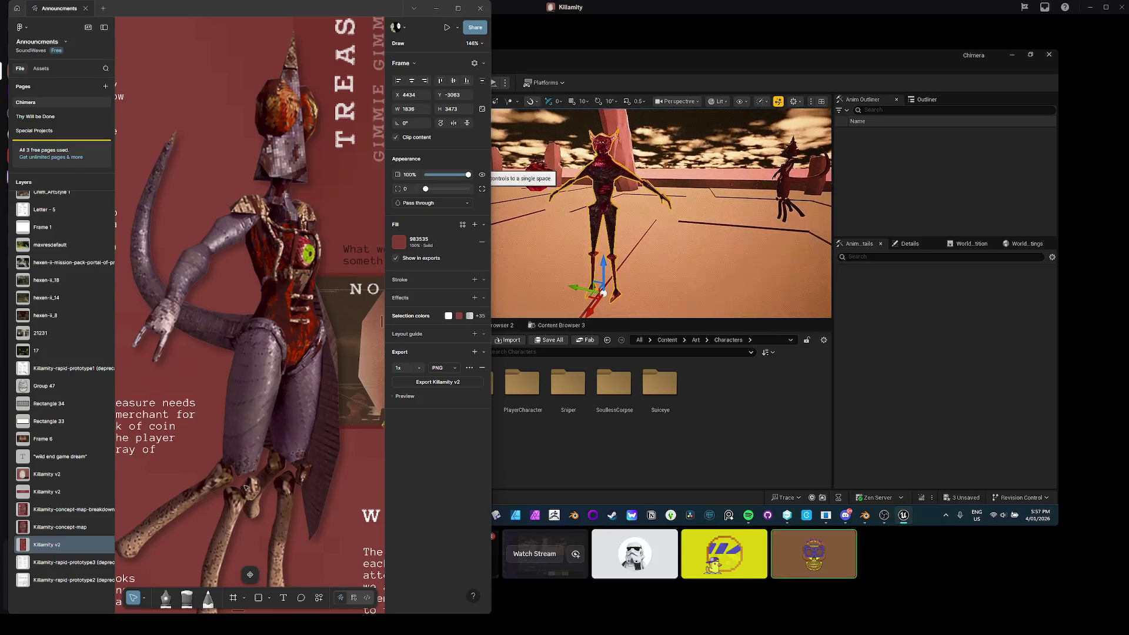
{"action": "scroll", "coordinate": [272, 509], "scroll_direction": "down", "scroll_amount": 2}
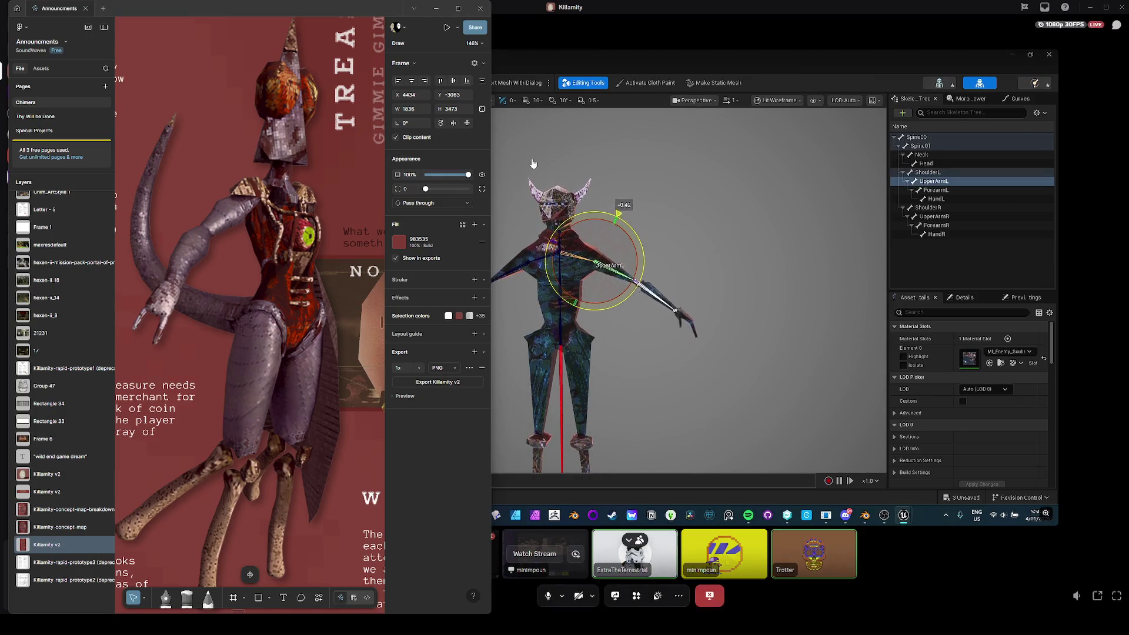
Close Figma to return to the SK_SoulessCorpse_00 skeletal mesh editor
{"action": "left_click", "coordinate": [481, 8]}
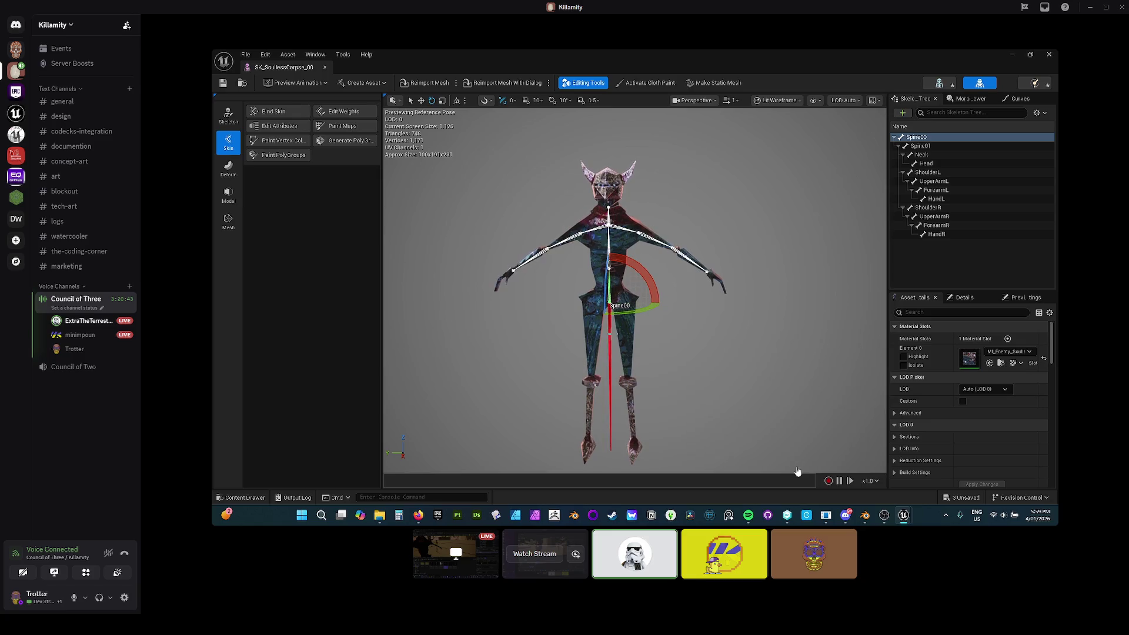
{"action": "mouse_move", "coordinate": [818, 447]}
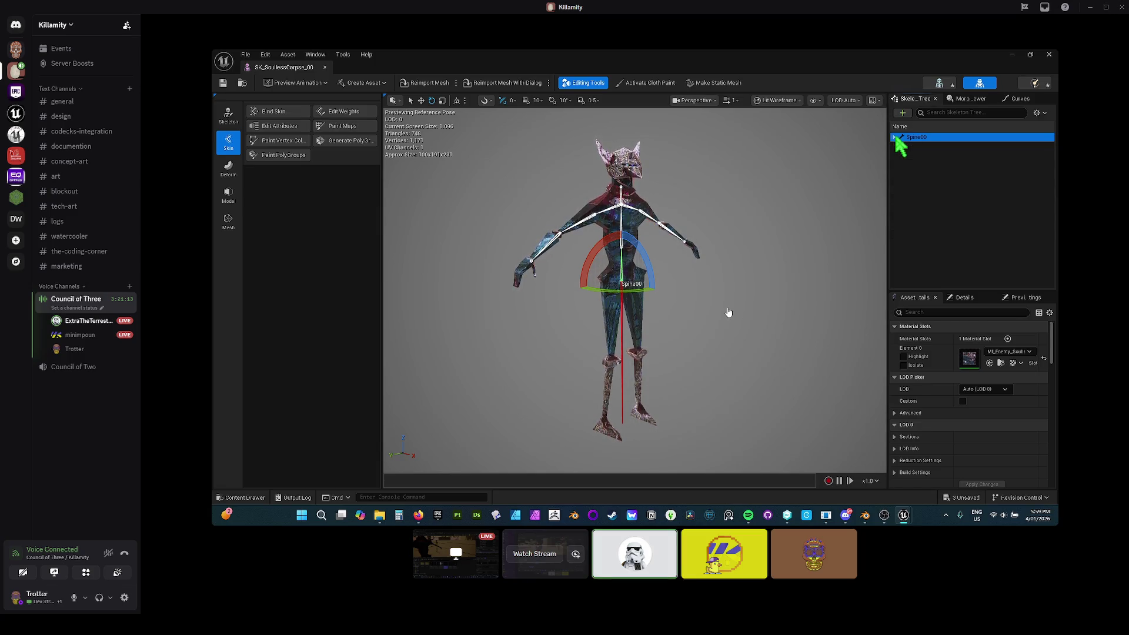
{"action": "mouse_move", "coordinate": [727, 311]}
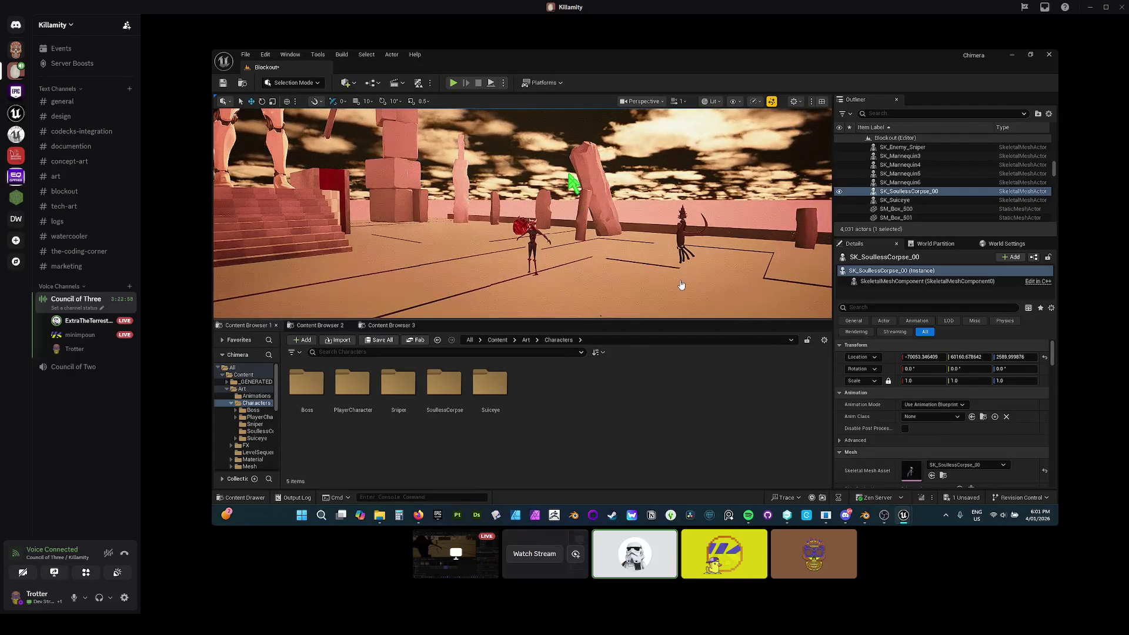
Drag the Discord call window aside to uncover the Unreal level editor
{"action": "mouse_move", "coordinate": [647, 277]}
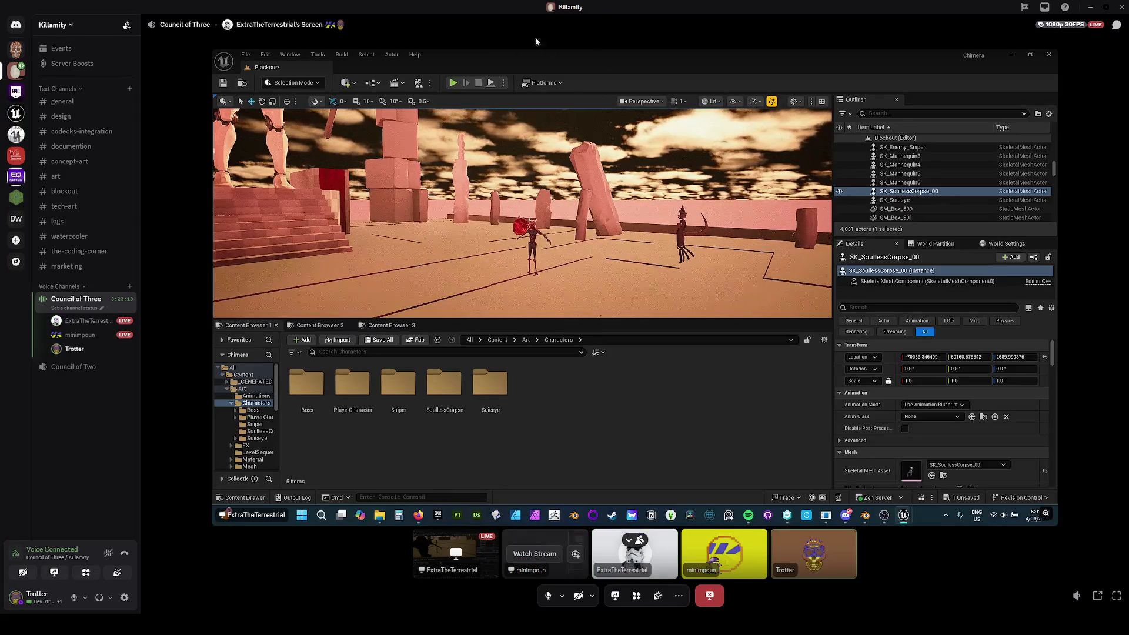
{"action": "mouse_move", "coordinate": [471, 9]}
{"action": "left_mouse_down"}
{"action": "mouse_move", "coordinate": [672, 84]}
{"action": "mouse_move", "coordinate": [1128, 177]}
{"action": "left_mouse_up"}
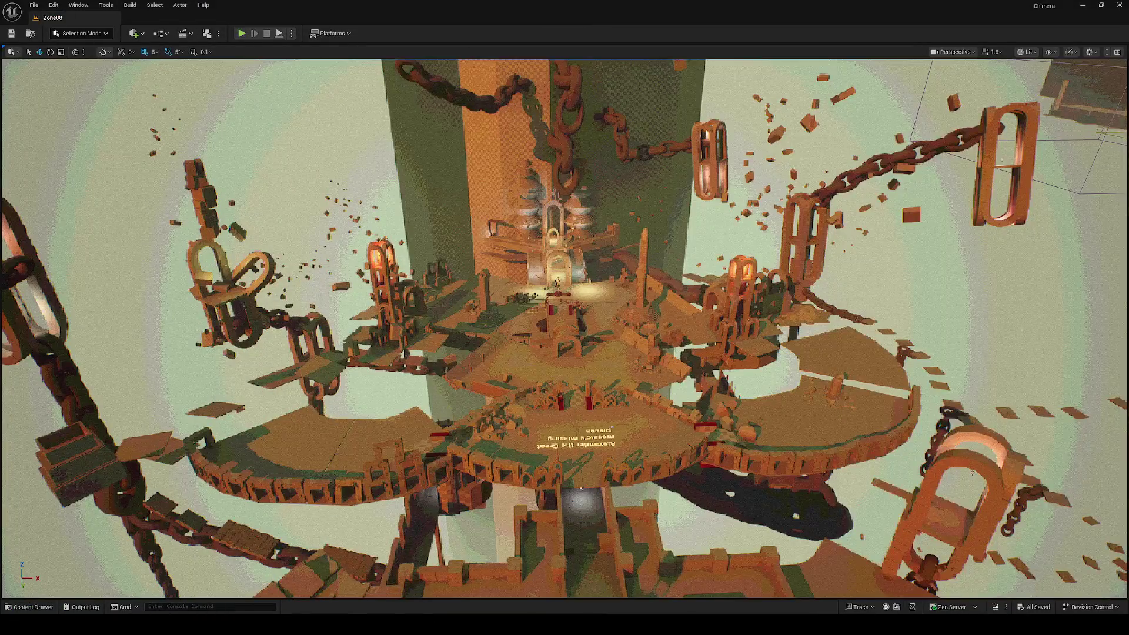